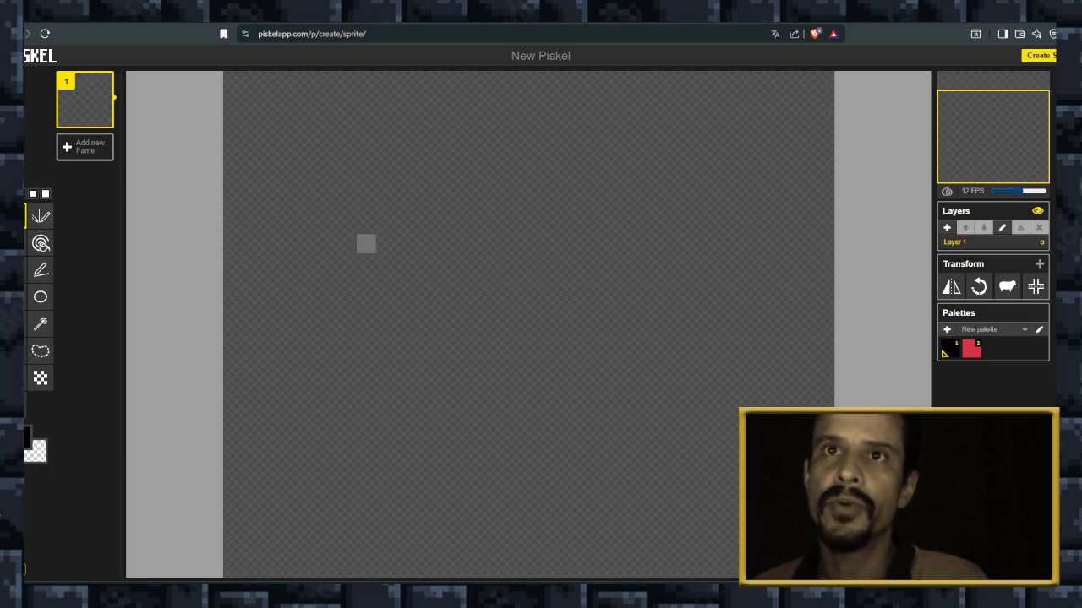
# Draw a solid black blob near the Piskel canvas centre, then close the tab.
pyautogui.moveTo(499, 225)
pyautogui.mouseDown()
pyautogui.moveTo(580, 338)
pyautogui.moveTo(729, 377)
pyautogui.moveTo(633, 242)
pyautogui.moveTo(528, 225)
pyautogui.mouseUp()
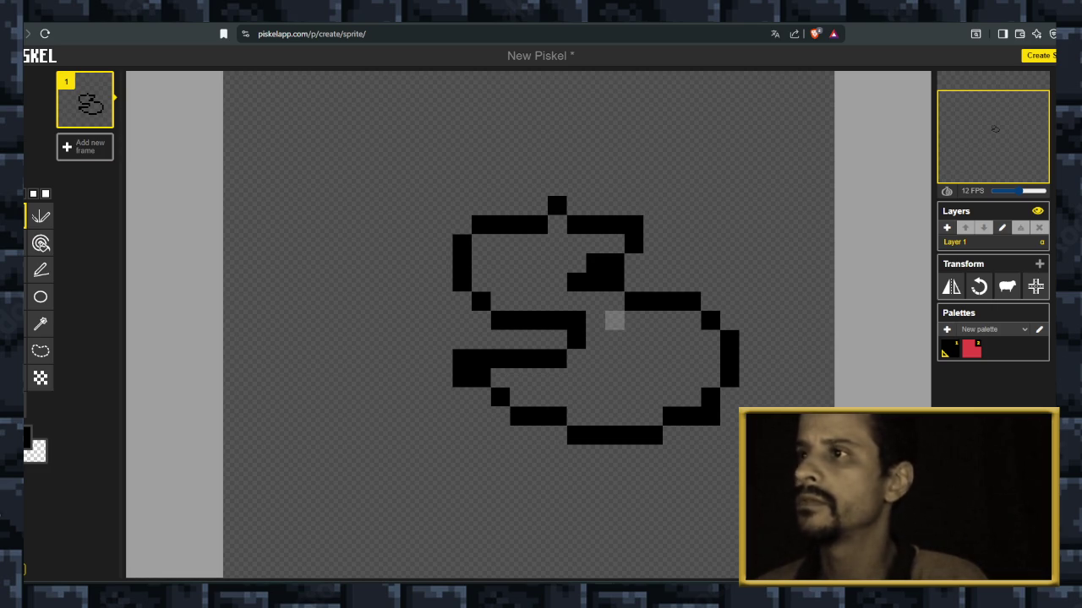
pyautogui.moveTo(519, 282)
pyautogui.mouseDown()
pyautogui.moveTo(538, 242)
pyautogui.moveTo(575, 264)
pyautogui.moveTo(558, 224)
pyautogui.moveTo(510, 243)
pyautogui.moveTo(500, 282)
pyautogui.moveTo(538, 301)
pyautogui.moveTo(615, 301)
pyautogui.moveTo(595, 340)
pyautogui.moveTo(634, 321)
pyautogui.moveTo(691, 321)
pyautogui.moveTo(710, 358)
pyautogui.moveTo(691, 388)
pyautogui.moveTo(614, 416)
pyautogui.moveTo(576, 416)
pyautogui.moveTo(634, 387)
pyautogui.moveTo(594, 358)
pyautogui.moveTo(595, 378)
pyautogui.moveTo(557, 358)
pyautogui.moveTo(539, 397)
pyautogui.moveTo(519, 379)
pyautogui.mouseUp()
pyautogui.click(556, 358)
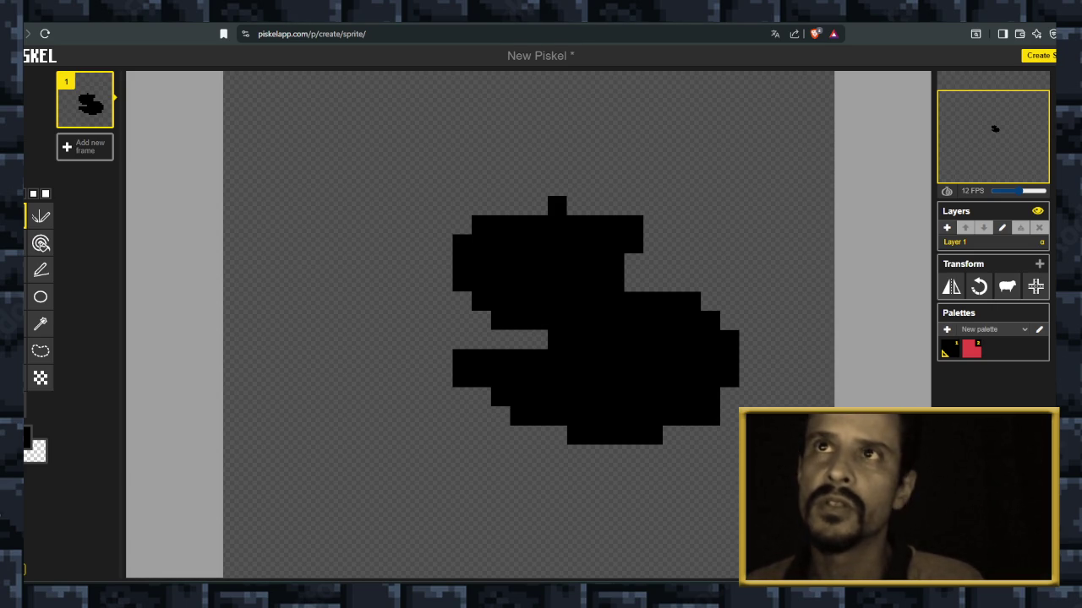
pyautogui.hotkey('ctrl', 'w')
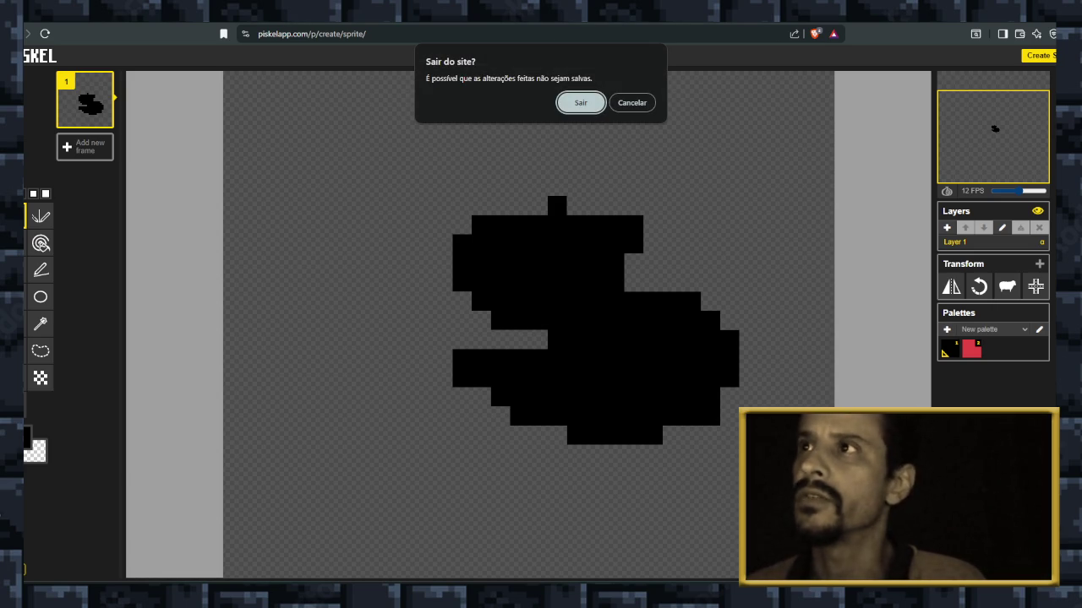
# Confirm leaving Piskel and switch to the Aseprite window with the blue sprite.
pyautogui.press('Return')
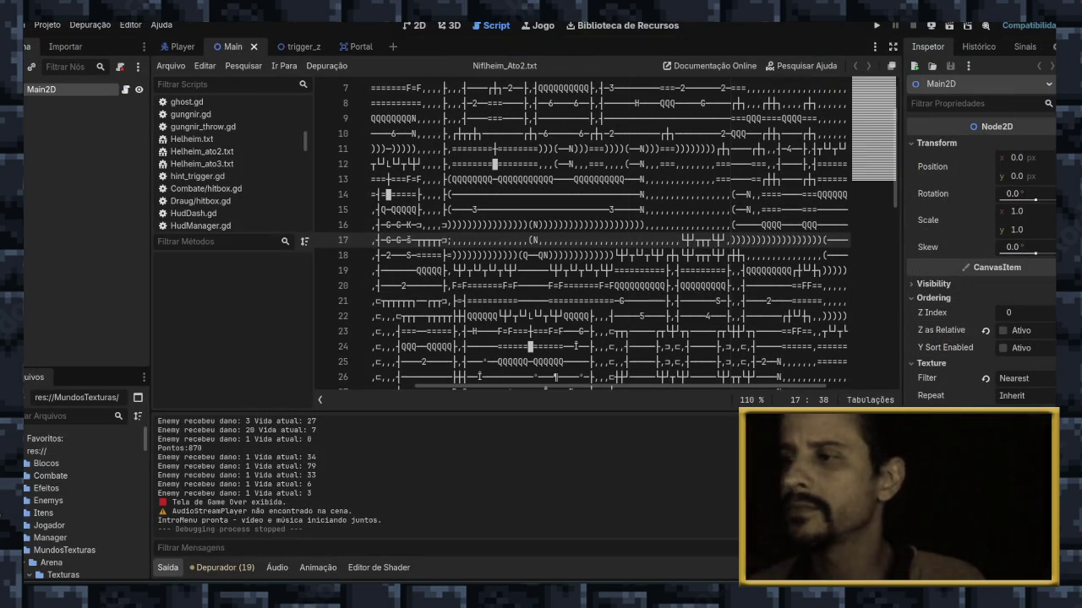
pyautogui.hotkey('alt', 'Tab')
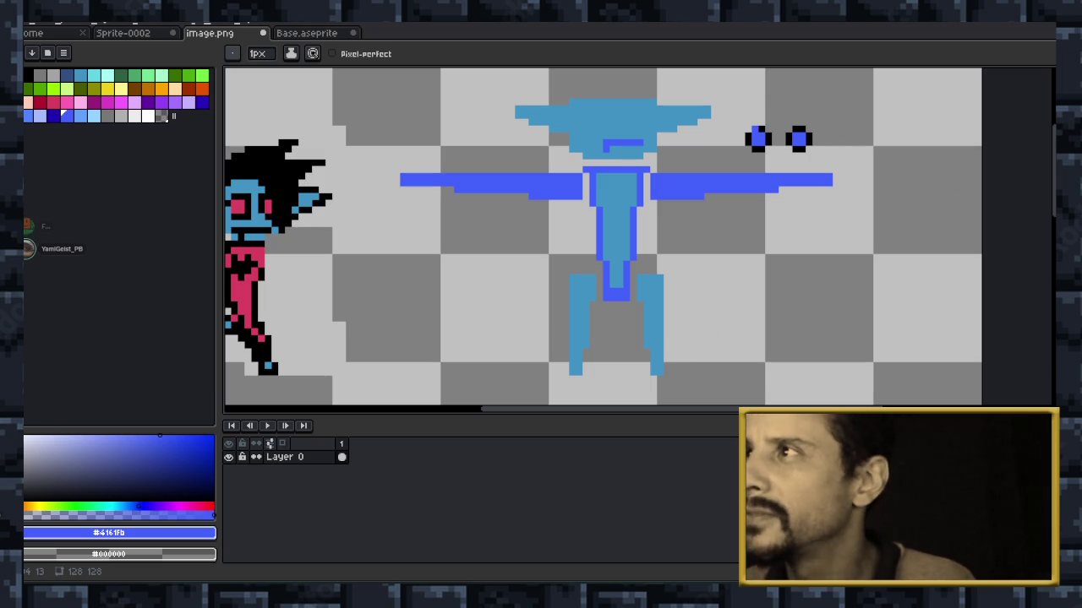
# Zoom in and flood-fill both eye centres with the head's light blue.
pyautogui.scroll(1, 766, 114)
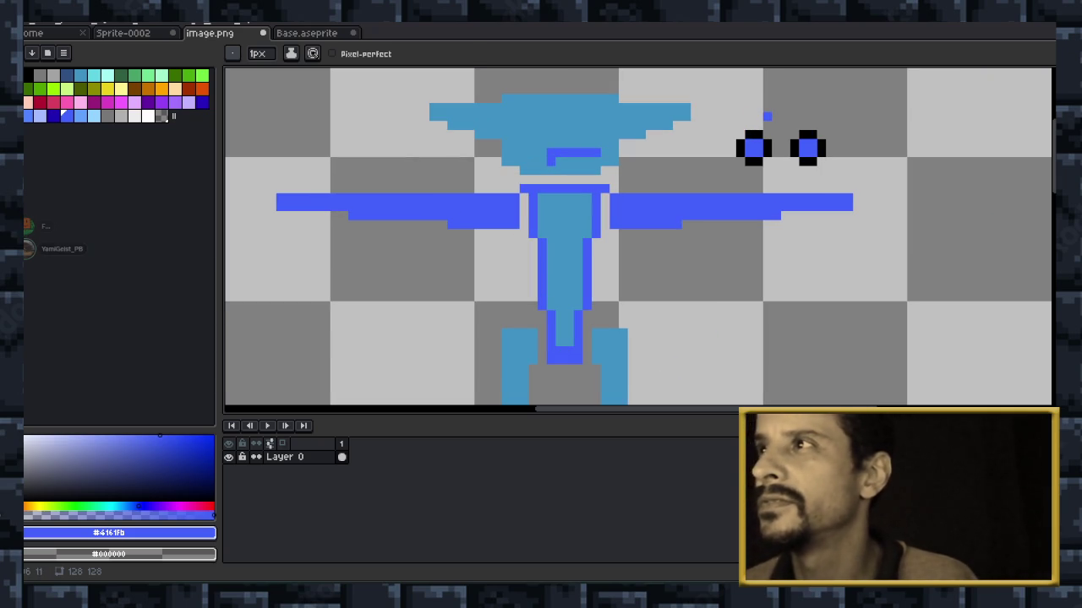
pyautogui.scroll(1, 766, 161)
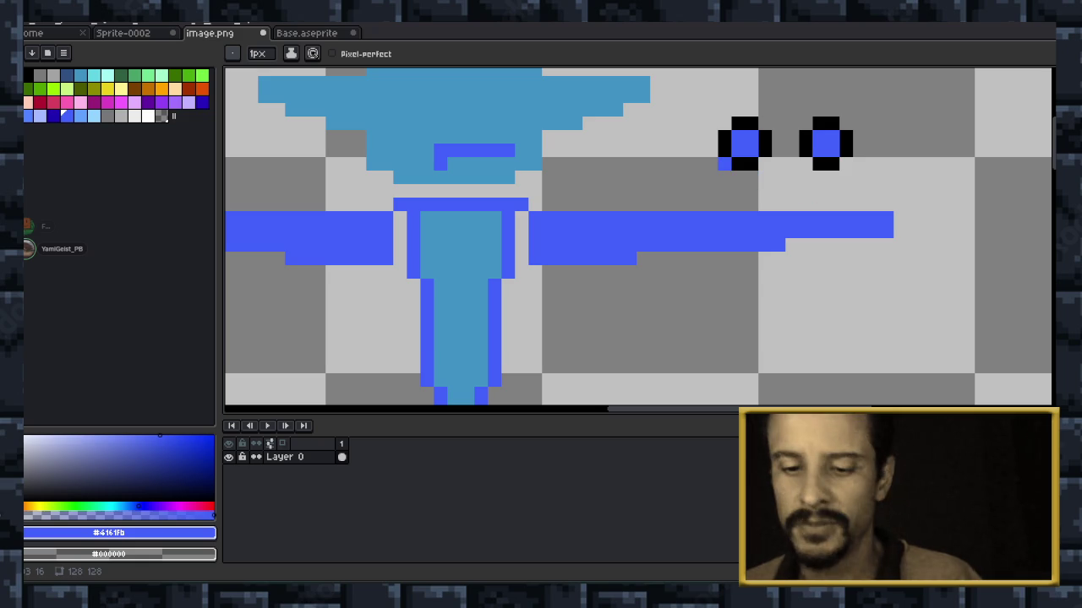
pyautogui.press('i')
pyautogui.click(592, 110)
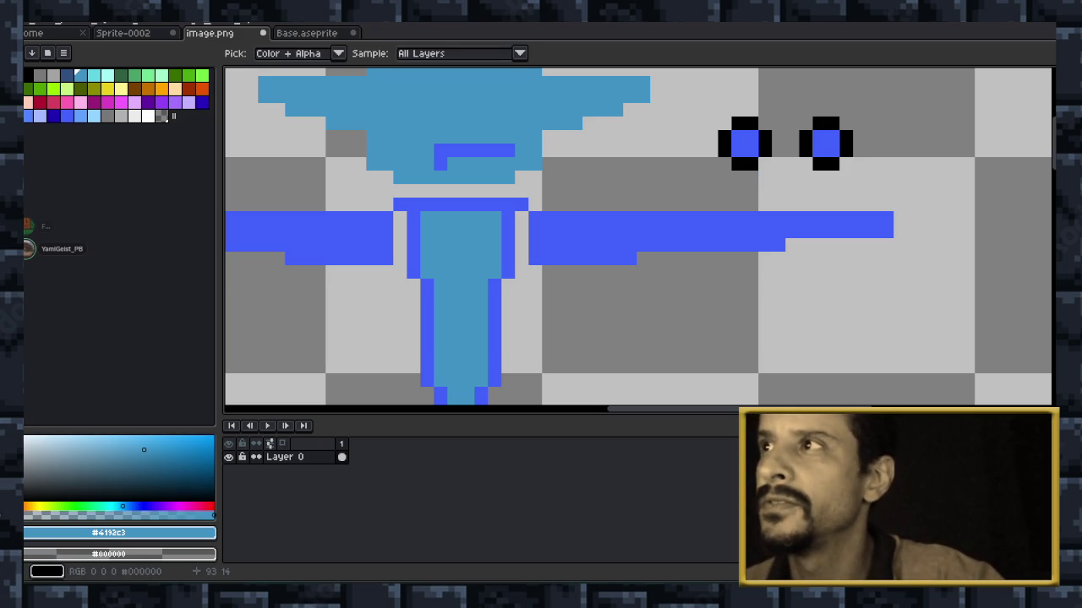
pyautogui.press('g')
pyautogui.click(744, 144)
pyautogui.click(826, 143)
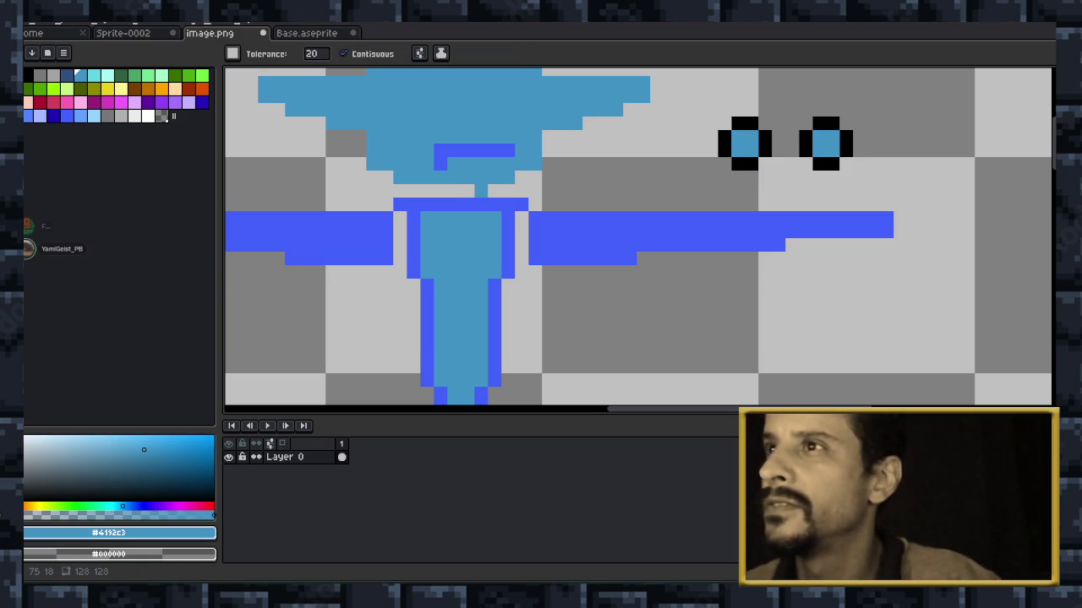
# Touch up pixels around both eyes in bright blue with the Pencil.
pyautogui.press('i')
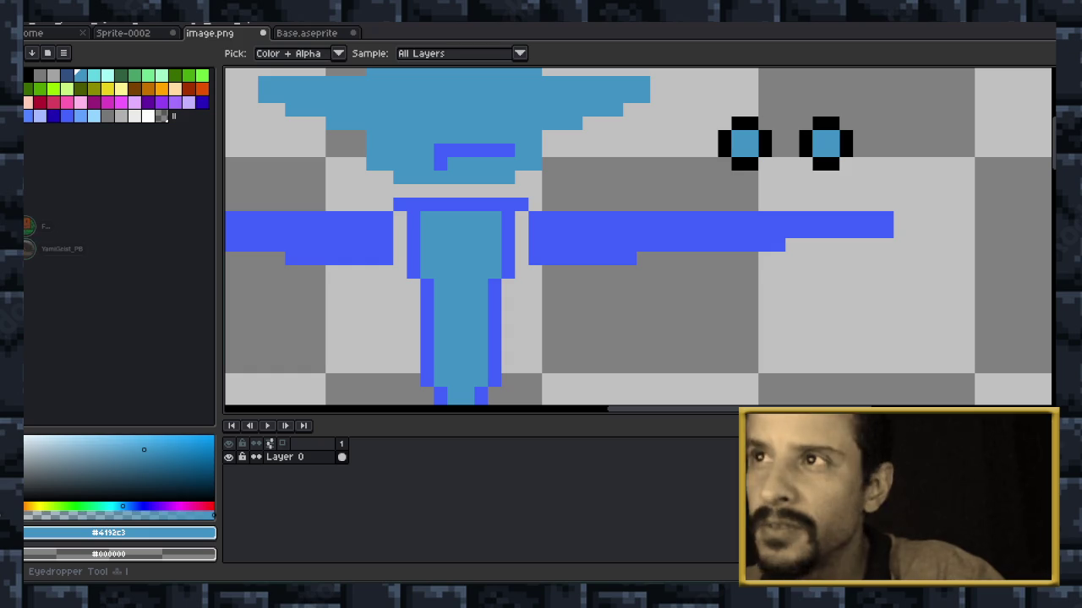
pyautogui.click(676, 228)
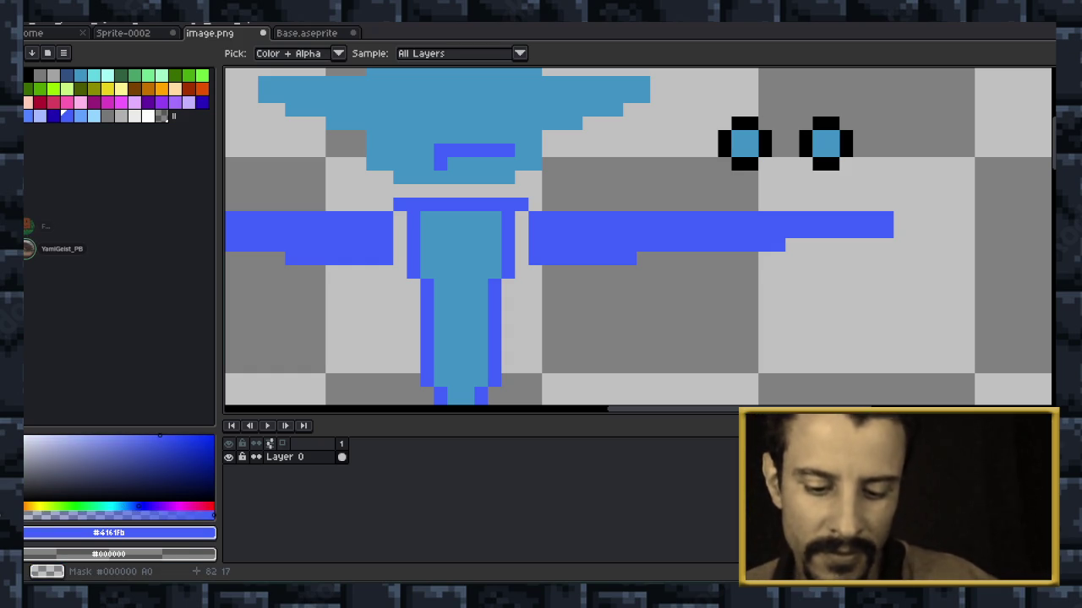
pyautogui.press('b')
pyautogui.click(738, 164)
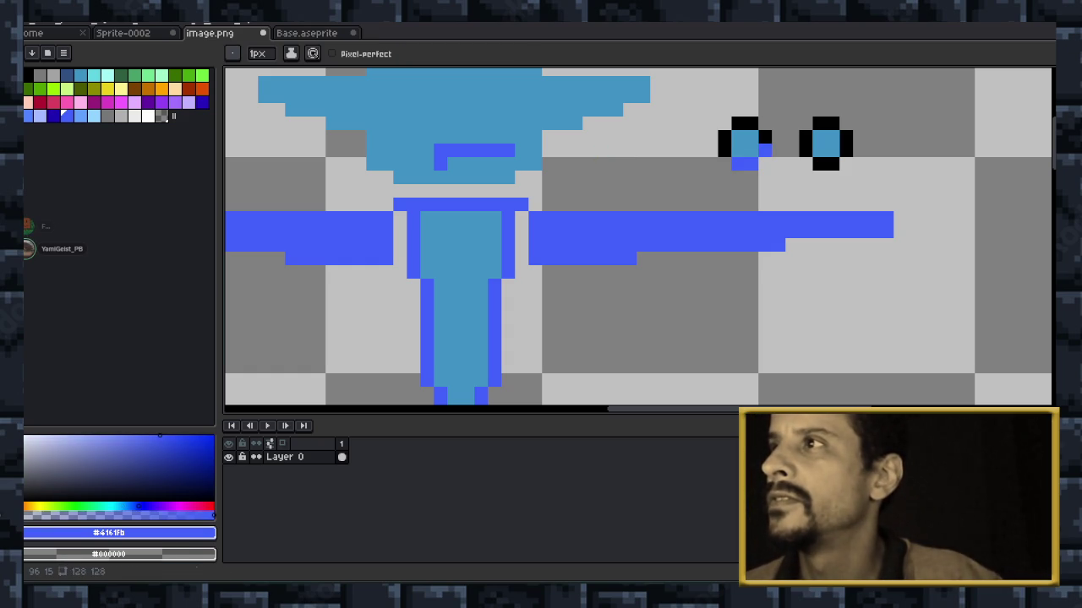
pyautogui.click(751, 123)
pyautogui.click(724, 150)
pyautogui.click(805, 137)
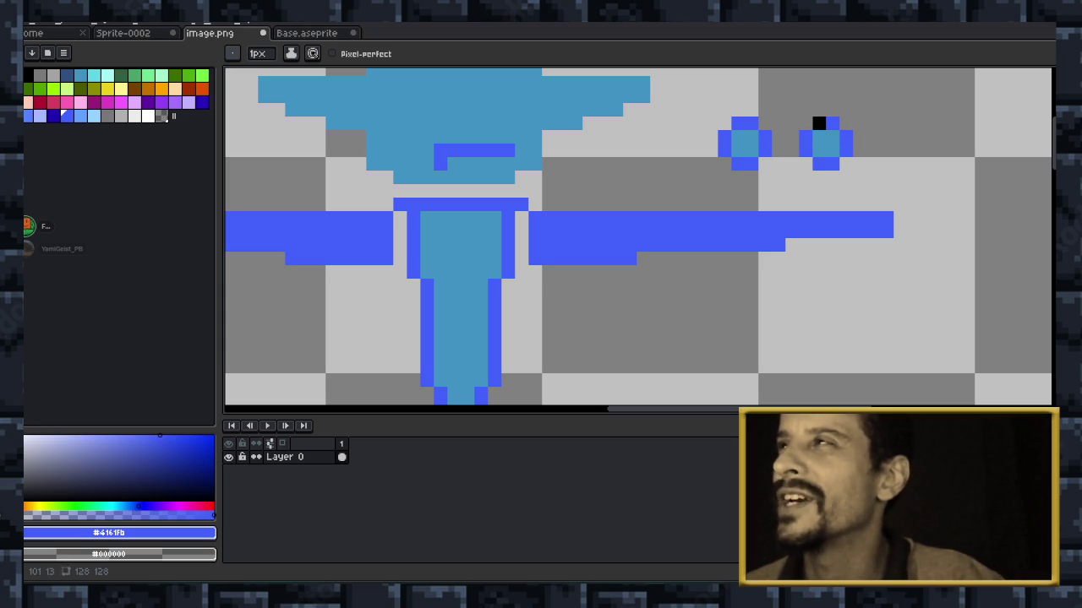
pyautogui.click(927, 177)
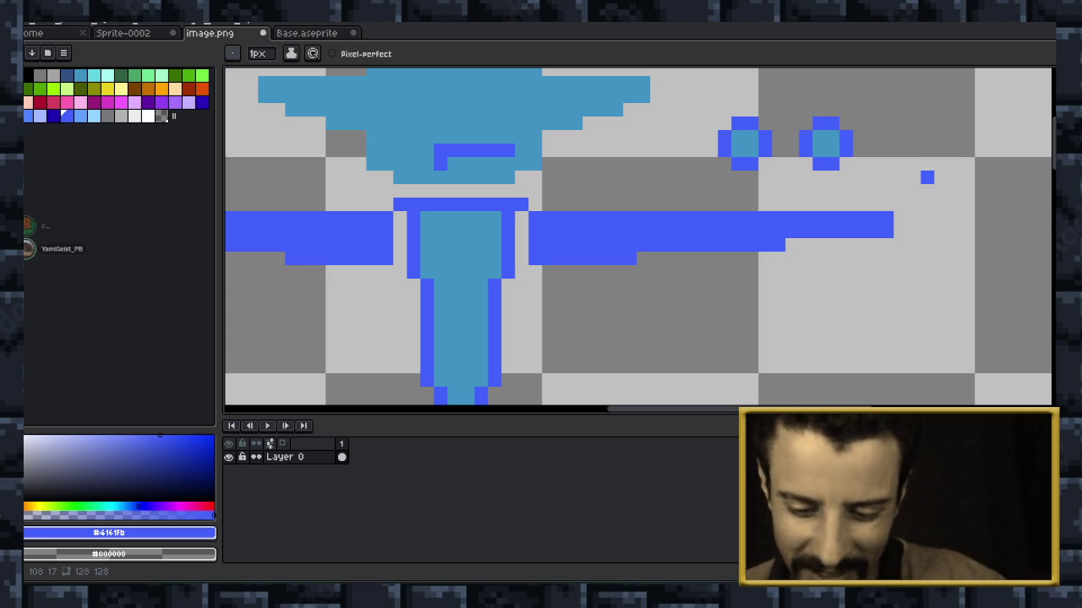
# Move the pair of eyes onto the face and redraw their black outlines.
pyautogui.press('m')
pyautogui.moveTo(691, 89); pyautogui.dragTo(882, 186)
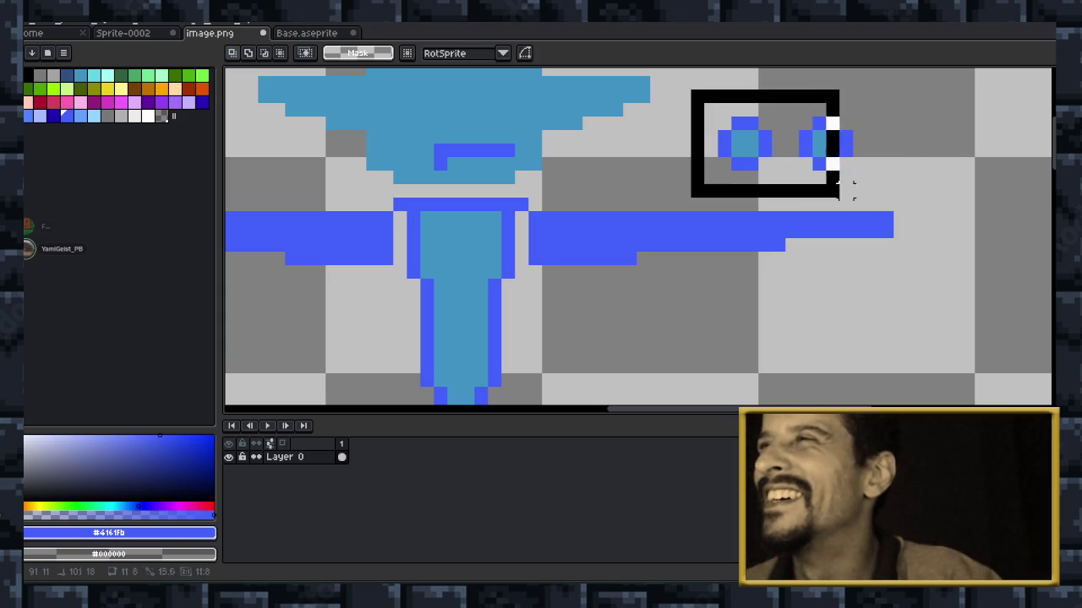
pyautogui.moveTo(786, 135)
pyautogui.mouseDown()
pyautogui.moveTo(460, 119)
pyautogui.moveTo(785, 120)
pyautogui.moveTo(832, 123)
pyautogui.moveTo(845, 151)
pyautogui.mouseUp()
pyautogui.click(968, 190)
pyautogui.press('b')
pyautogui.moveTo(723, 137)
pyautogui.mouseDown()
pyautogui.moveTo(724, 150)
pyautogui.moveTo(751, 124)
pyautogui.moveTo(765, 150)
pyautogui.mouseUp()
pyautogui.moveTo(739, 164); pyautogui.dragTo(752, 164)
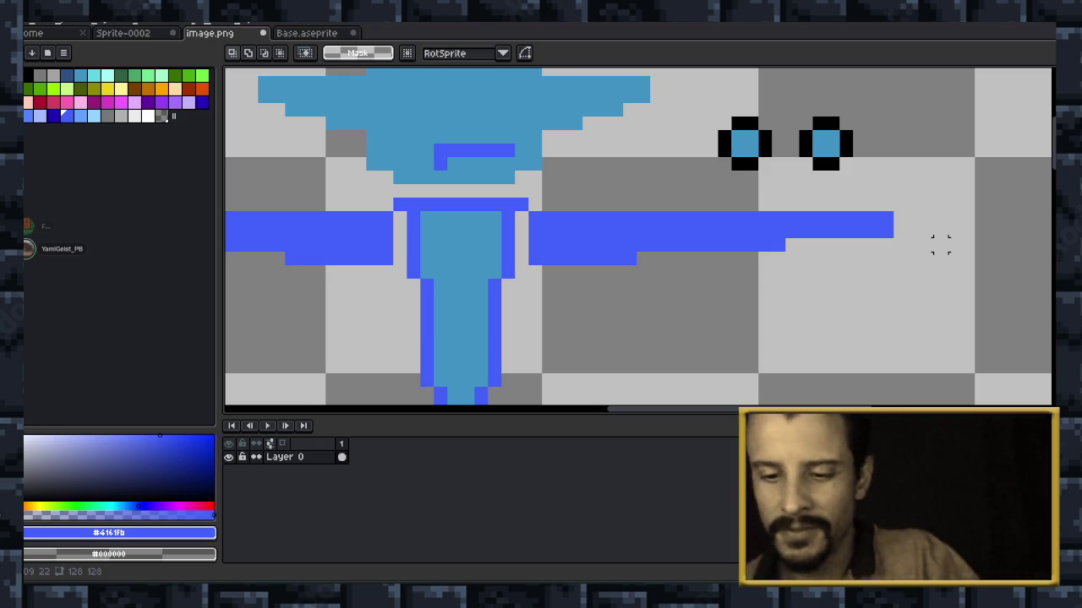
# Zoom out and nudge the view to show the whole sprite and reference character.
pyautogui.scroll(-2, 941, 244)
pyautogui.scroll(-1, 939, 244)
pyautogui.moveTo(721, 201); pyautogui.dragTo(723, 186)
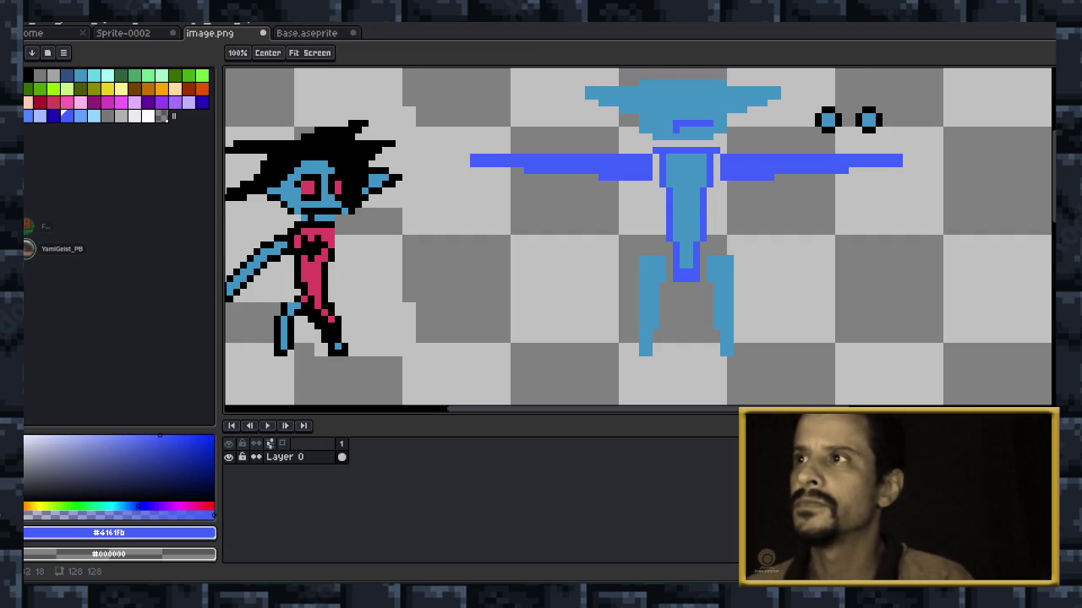
# Pan around the canvas toward the reference character, then switch to the Discord call.
pyautogui.moveTo(722, 184); pyautogui.dragTo(733, 248)
pyautogui.moveTo(724, 374); pyautogui.dragTo(727, 315)
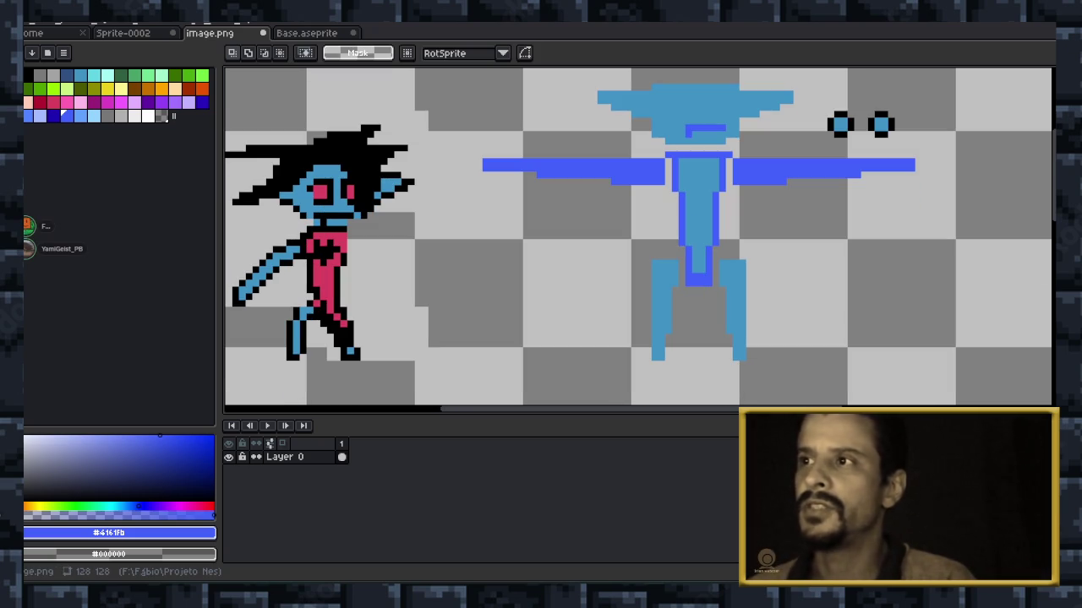
pyautogui.moveTo(627, 297); pyautogui.dragTo(590, 312)
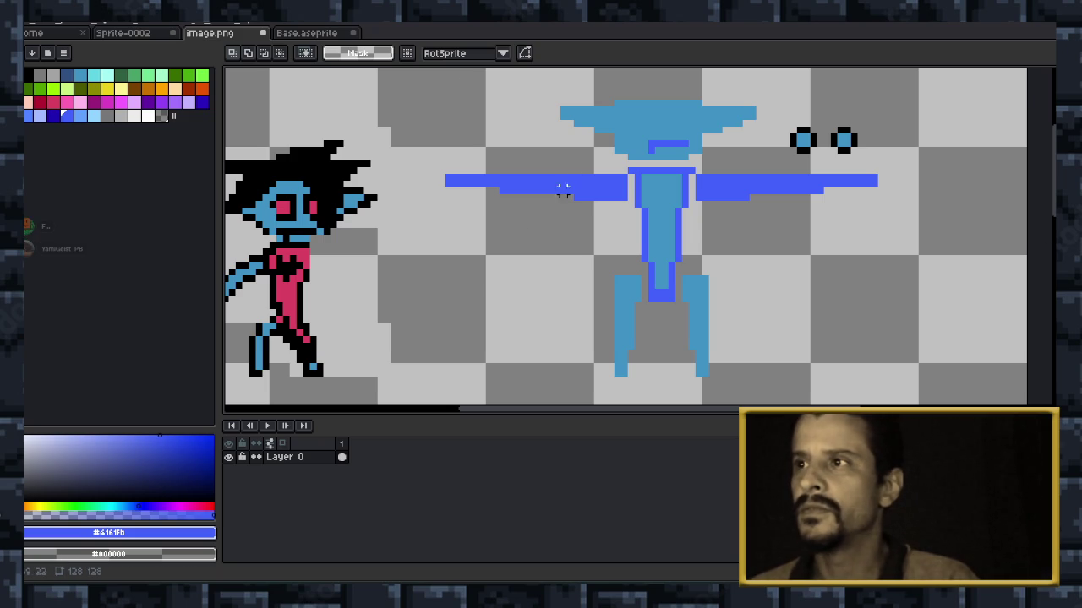
pyautogui.press('h')
pyautogui.moveTo(562, 181); pyautogui.dragTo(506, 196)
pyautogui.moveTo(702, 278); pyautogui.dragTo(702, 265)
pyautogui.press('m')
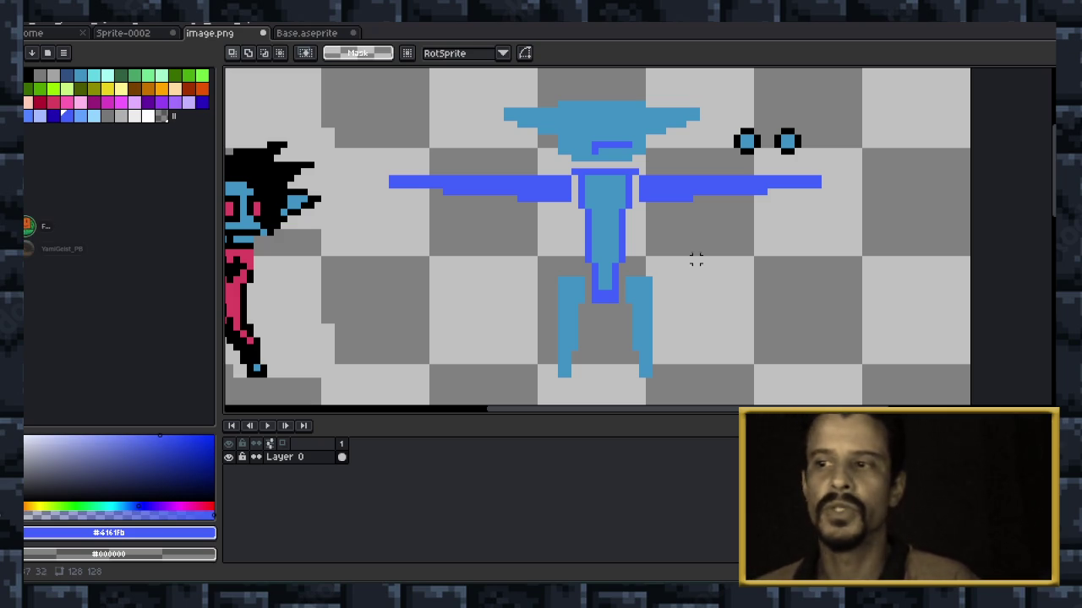
pyautogui.hotkey('alt', 'Tab')
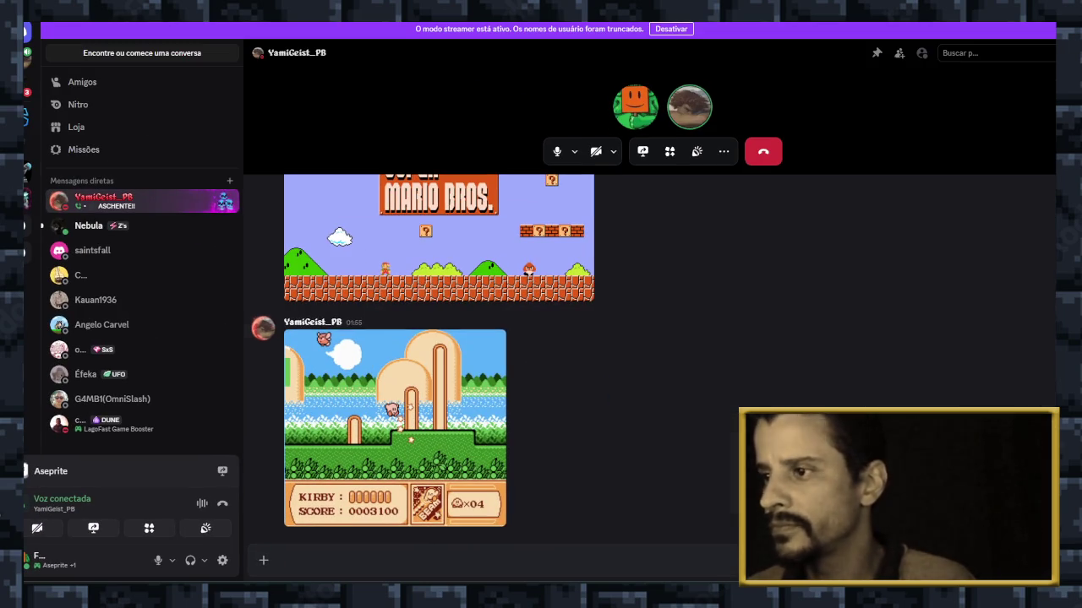
# Scroll through the Discord call's game screenshots, then return to Aseprite.
pyautogui.scroll(1, 651, 359)
pyautogui.scroll(3, 650, 359)
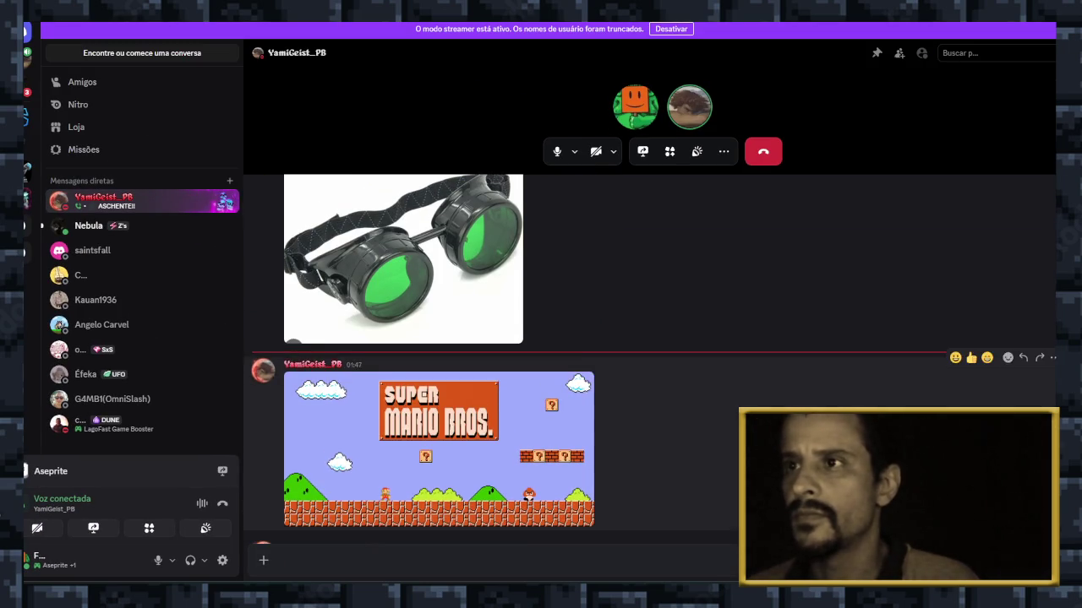
pyautogui.scroll(3, 651, 359)
pyautogui.scroll(-3, 650, 359)
pyautogui.scroll(-2, 651, 359)
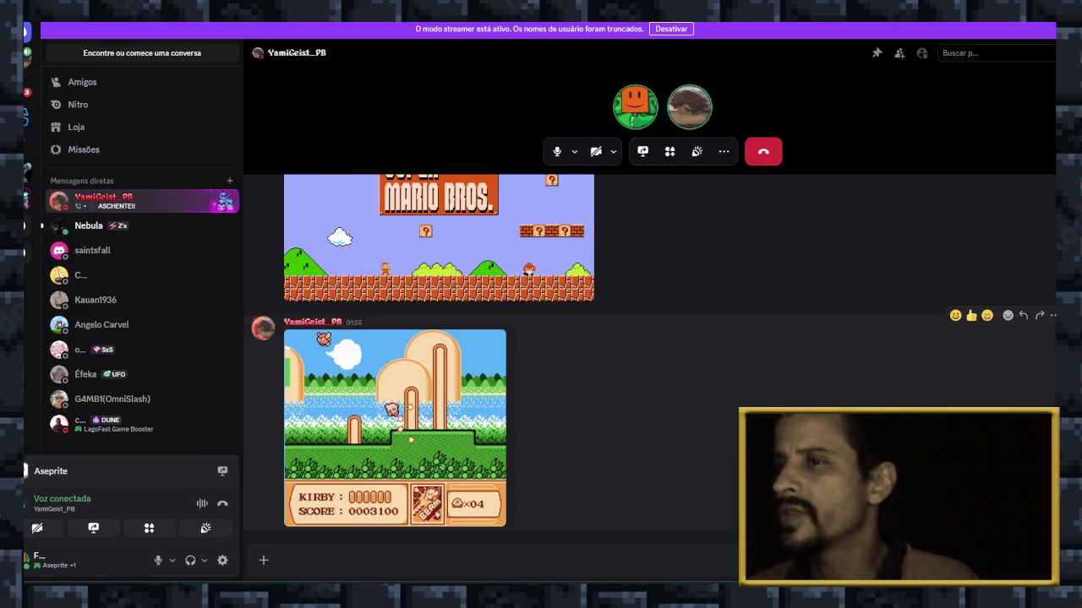
pyautogui.scroll(1, 651, 359)
pyautogui.scroll(2, 650, 359)
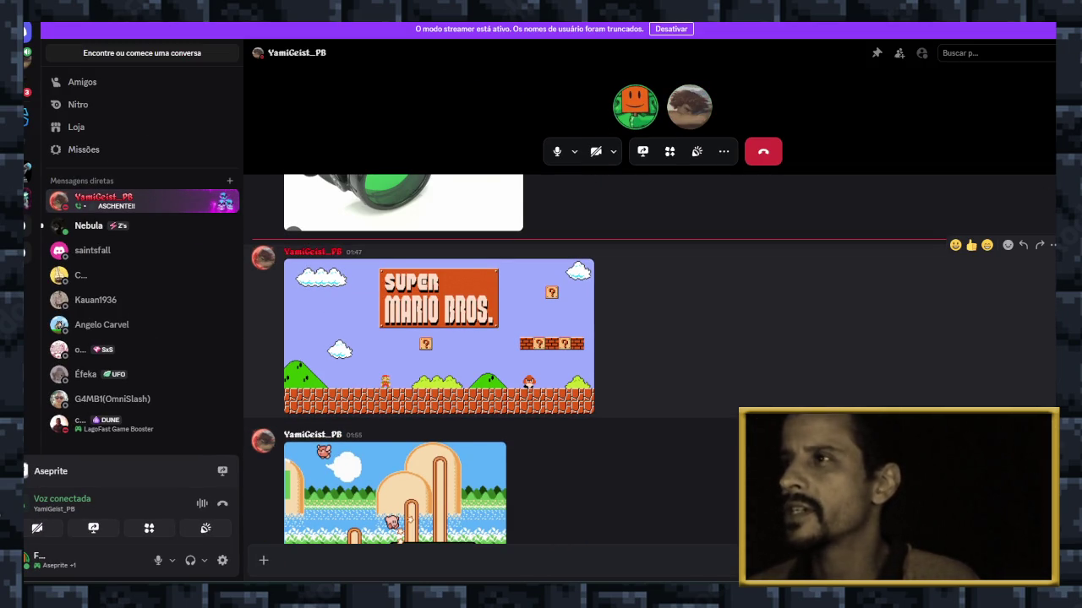
pyautogui.scroll(-1, 649, 360)
pyautogui.scroll(-1, 650, 359)
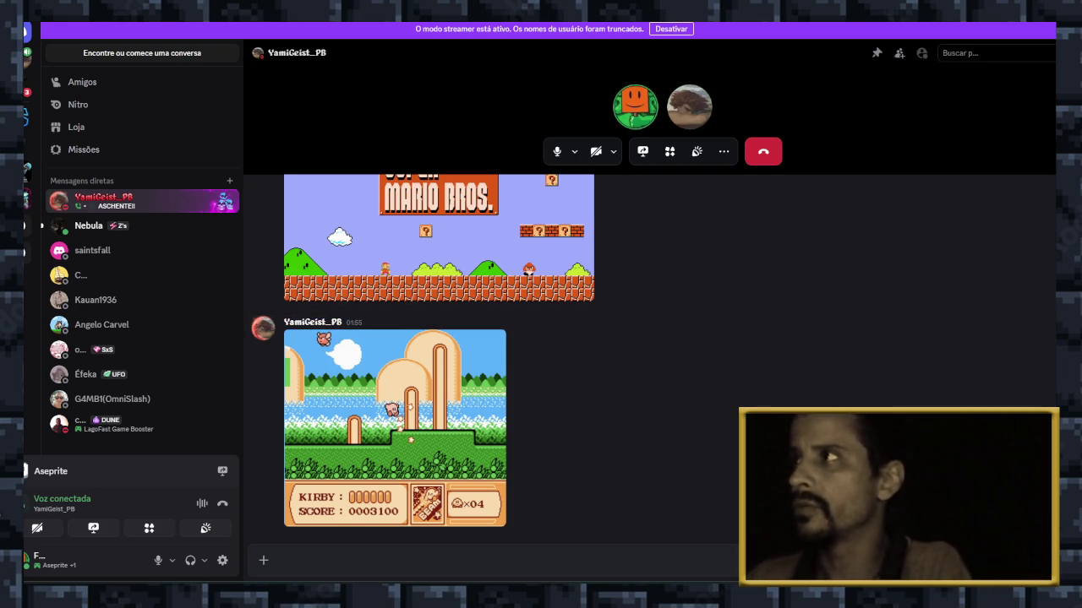
pyautogui.hotkey('alt', 'Tab')
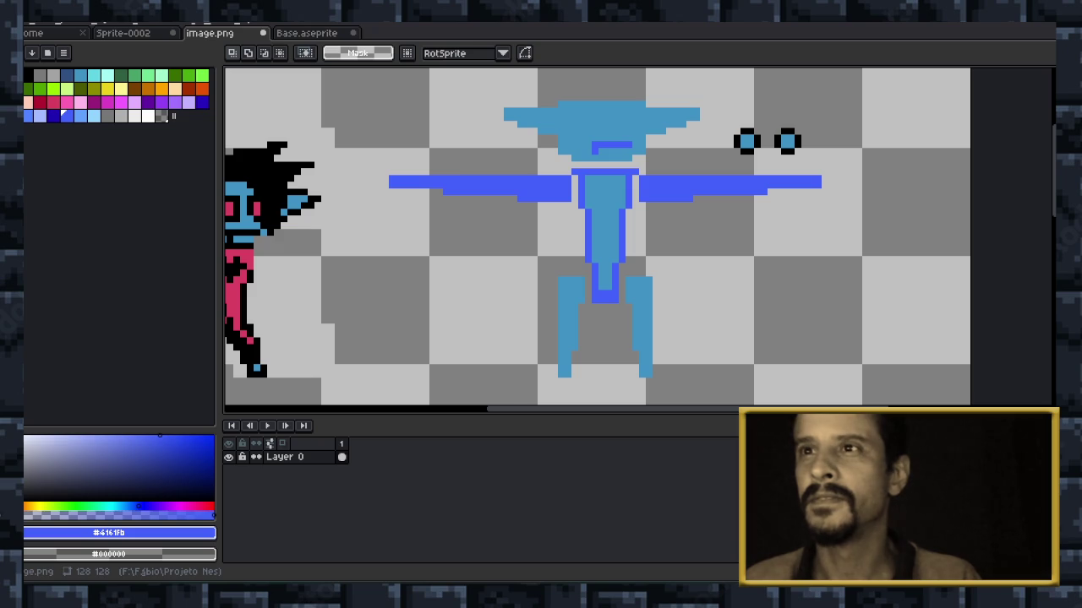
# Zoom the Aseprite canvas in and out, then switch to the Discord call.
pyautogui.scroll(-2, 498, 228)
pyautogui.scroll(1, 334, 225)
pyautogui.scroll(1, 343, 228)
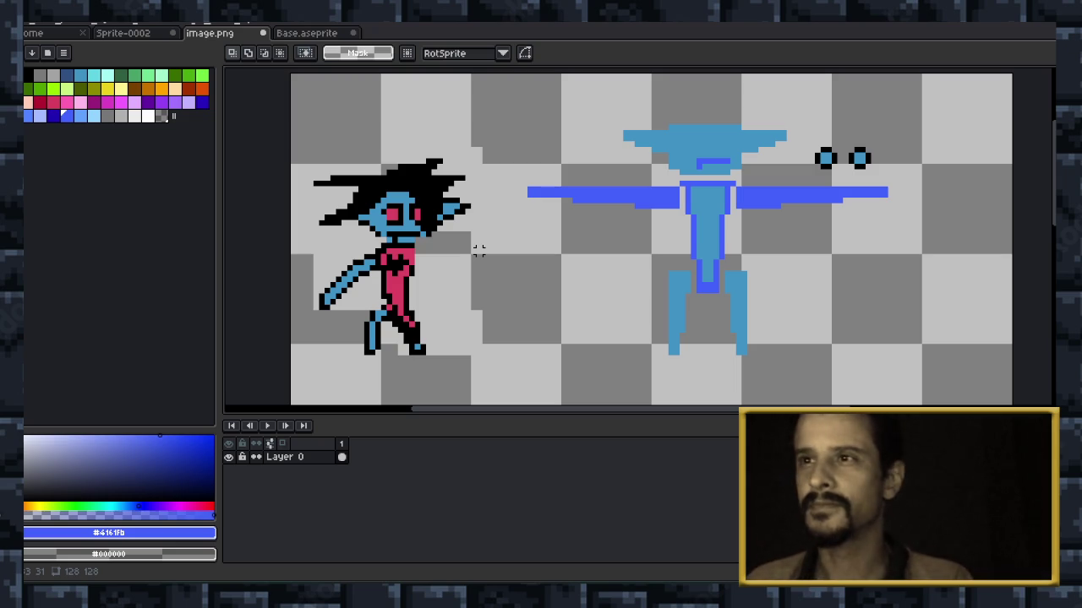
pyautogui.scroll(-1, 502, 256)
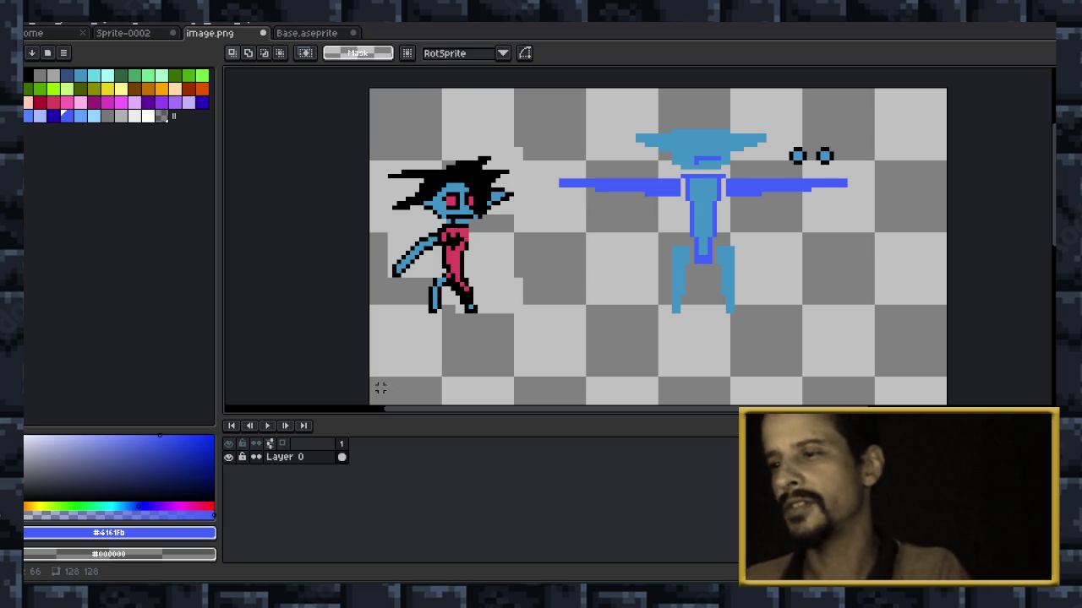
pyautogui.hotkey('alt', 'Tab')
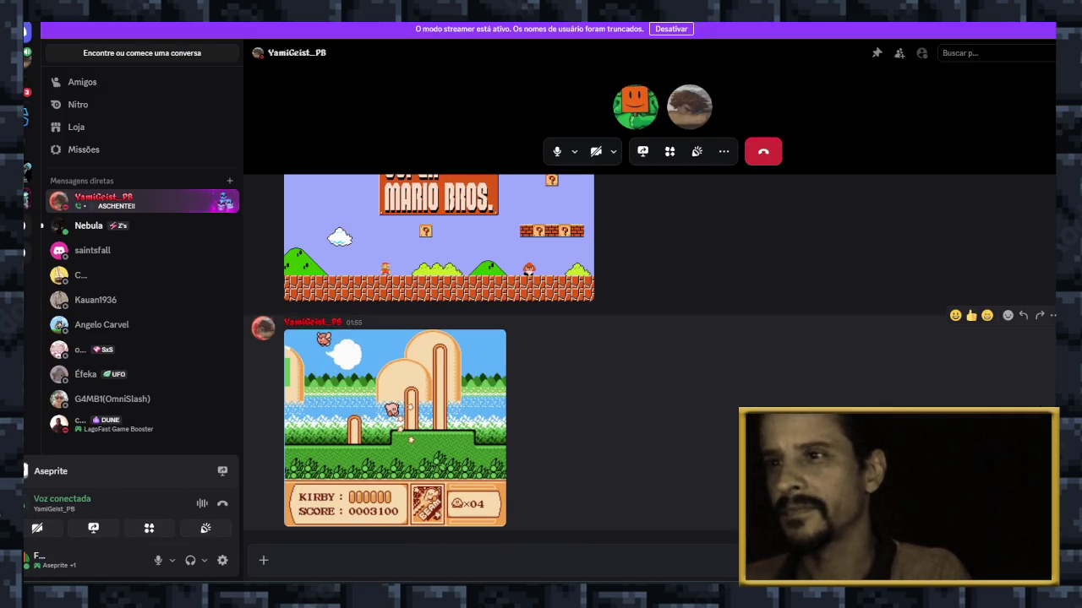
# Scroll the Discord chat briefly and go back to the Aseprite canvas.
pyautogui.scroll(3, 651, 380)
pyautogui.scroll(-3, 651, 381)
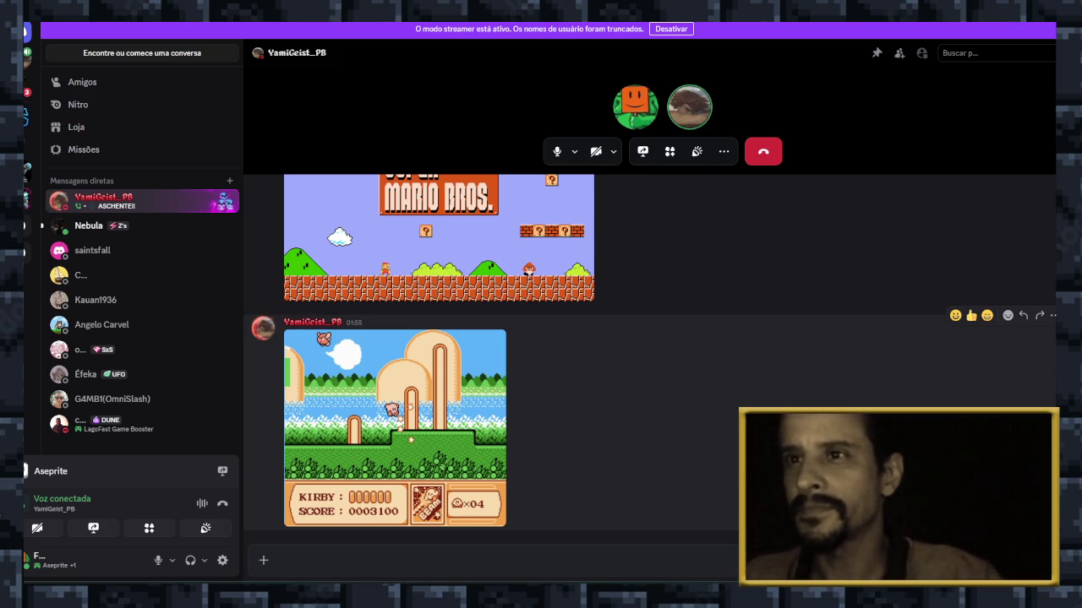
pyautogui.scroll(2, 651, 359)
pyautogui.scroll(-2, 650, 359)
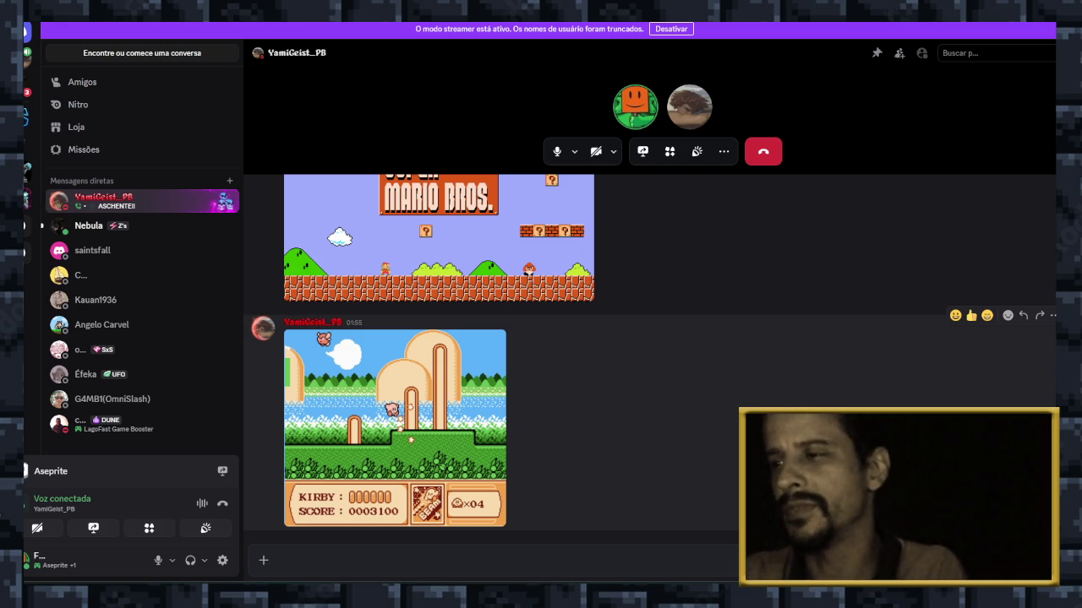
pyautogui.hotkey('alt', 'Tab')
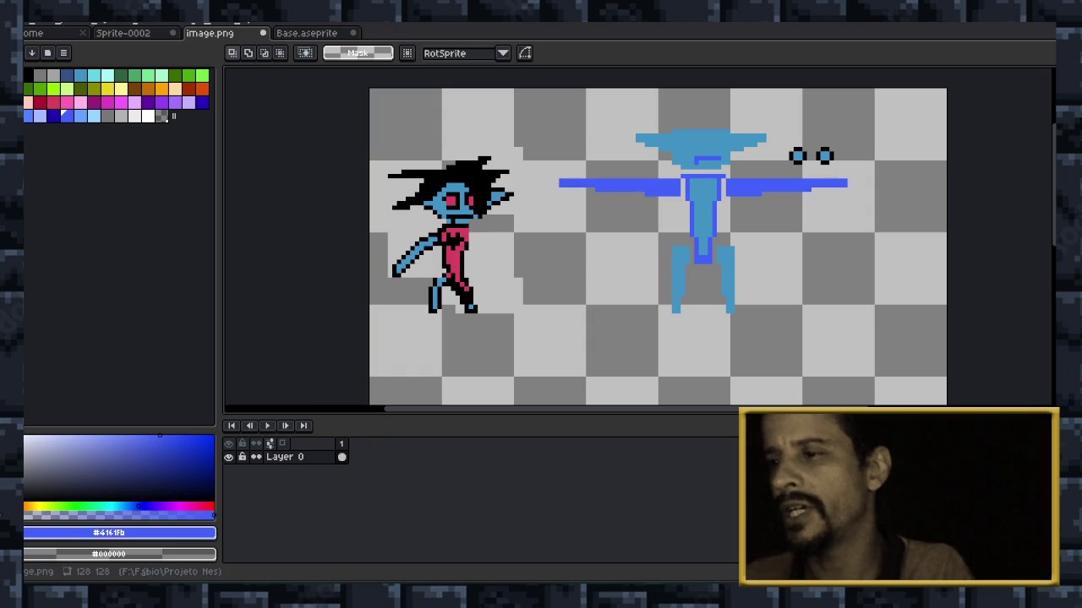
# Zoom the canvas briefly, then switch to Discord where a new image was posted.
pyautogui.scroll(-2, 740, 348)
pyautogui.scroll(1, 740, 347)
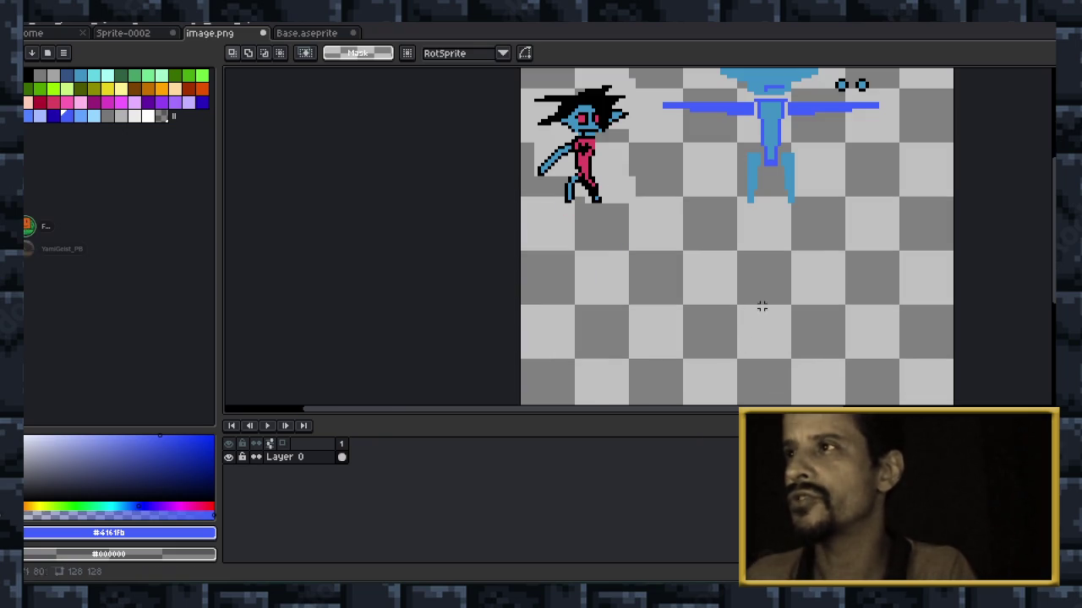
pyautogui.hotkey('alt', 'Tab')
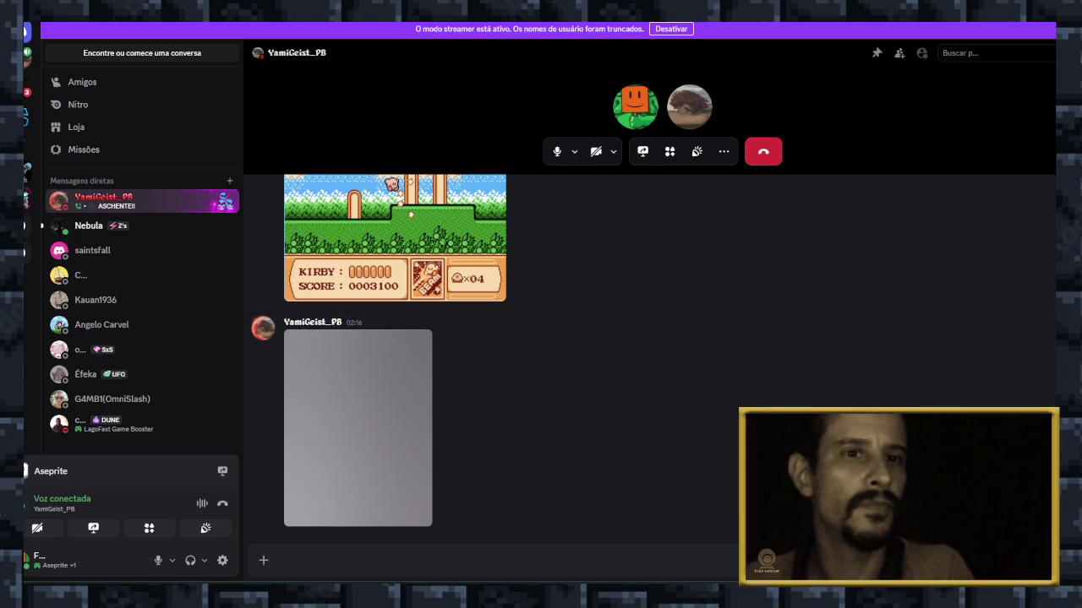
# Open the posted paper sketch full size and clip it with Win+Shift+S.
pyautogui.click(358, 427)
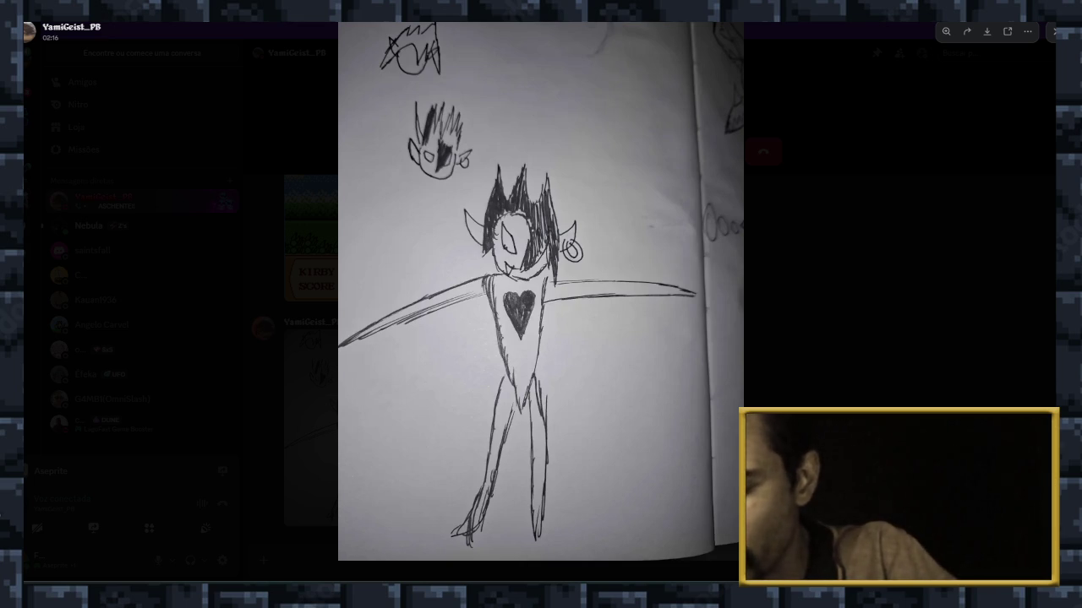
pyautogui.press('super+shift+s')
pyautogui.moveTo(451, 159)
pyautogui.mouseDown()
pyautogui.moveTo(497, 300)
pyautogui.moveTo(593, 304)
pyautogui.mouseUp()
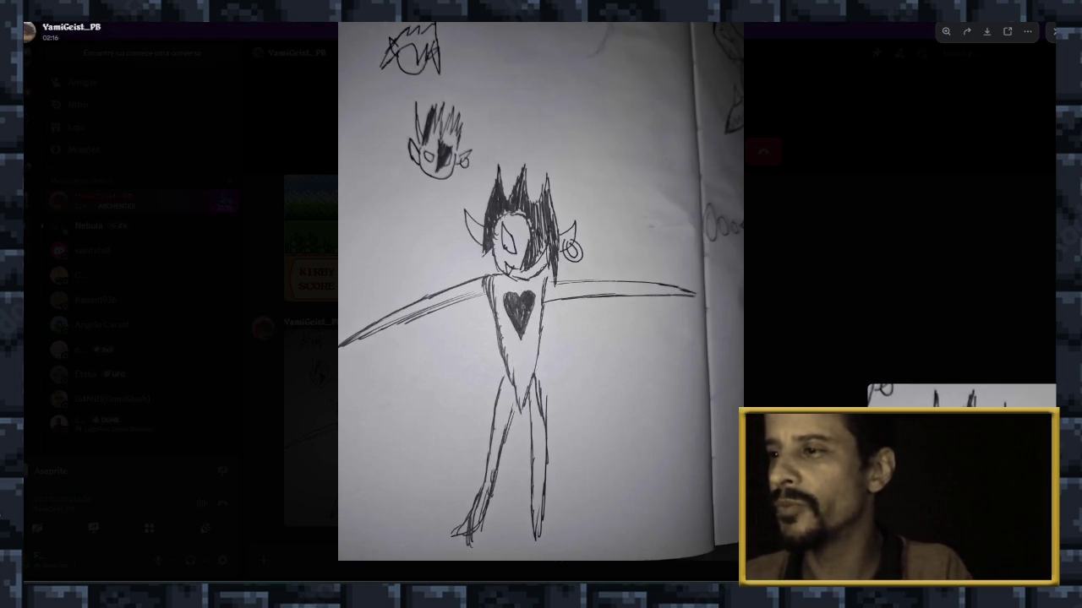
# Bring Aseprite back from the taskbar and zoom the canvas.
pyautogui.click(653, 532)
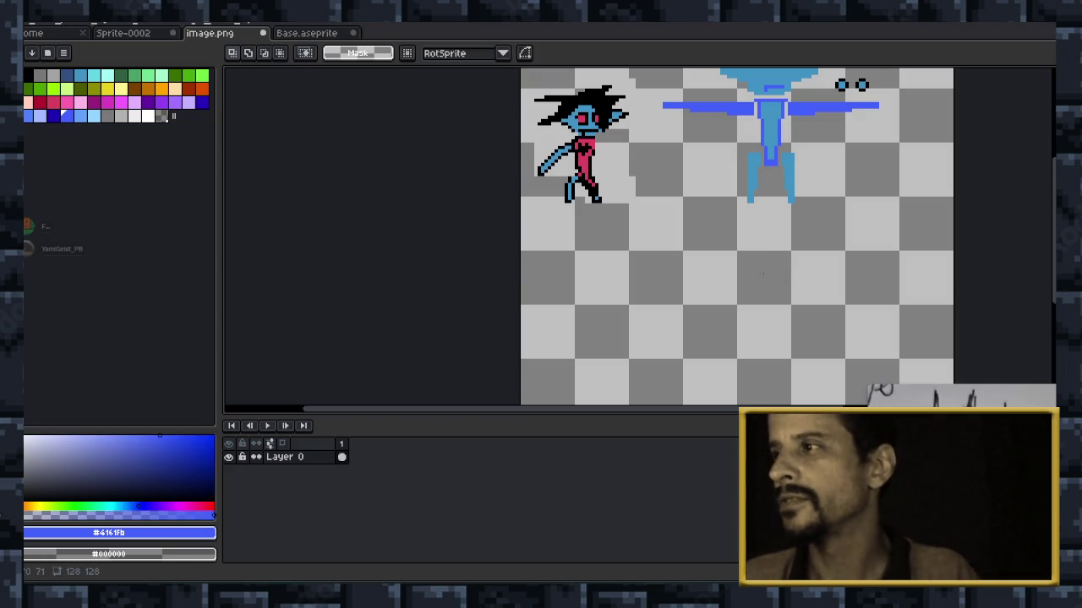
pyautogui.scroll(-1, 657, 252)
pyautogui.scroll(2, 668, 220)
pyautogui.scroll(-2, 698, 198)
# Paste the captured sketch onto the canvas and shrink it to a smaller size.
pyautogui.scroll(1, 659, 251)
pyautogui.hotkey('ctrl', 'v')
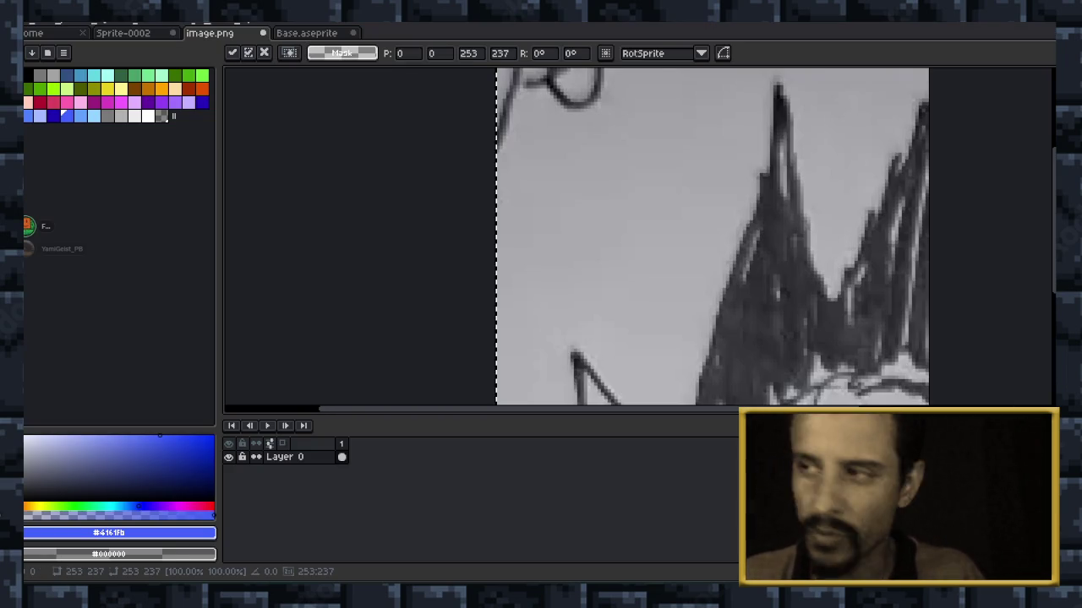
pyautogui.scroll(-3, 711, 236)
pyautogui.moveTo(856, 326)
pyautogui.mouseDown()
pyautogui.moveTo(698, 169)
pyautogui.moveTo(812, 312)
pyautogui.mouseUp()
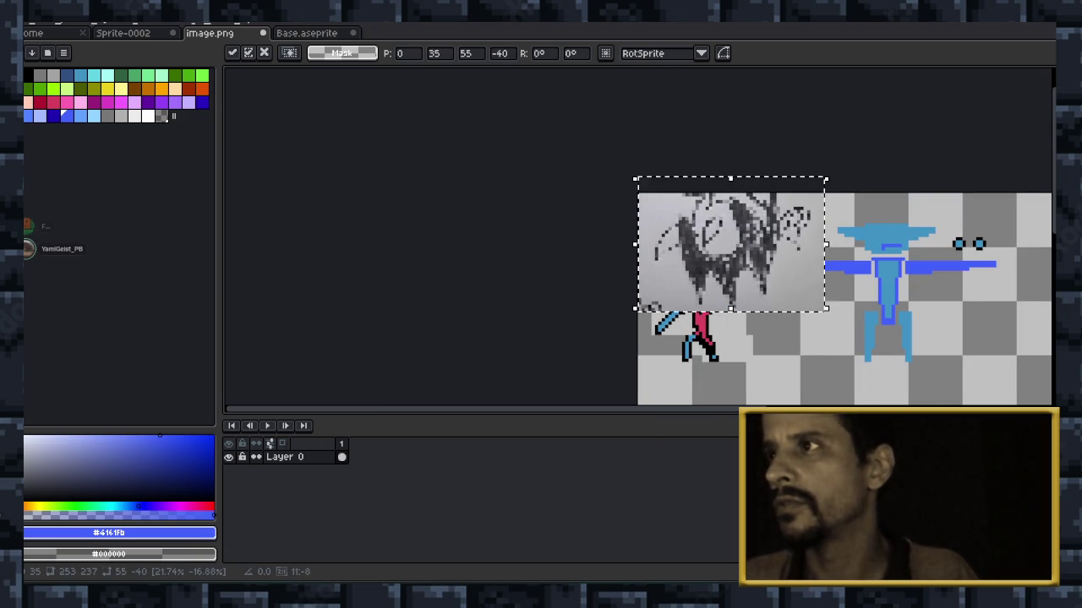
pyautogui.moveTo(723, 245); pyautogui.dragTo(757, 317)
pyautogui.moveTo(757, 253); pyautogui.dragTo(757, 282)
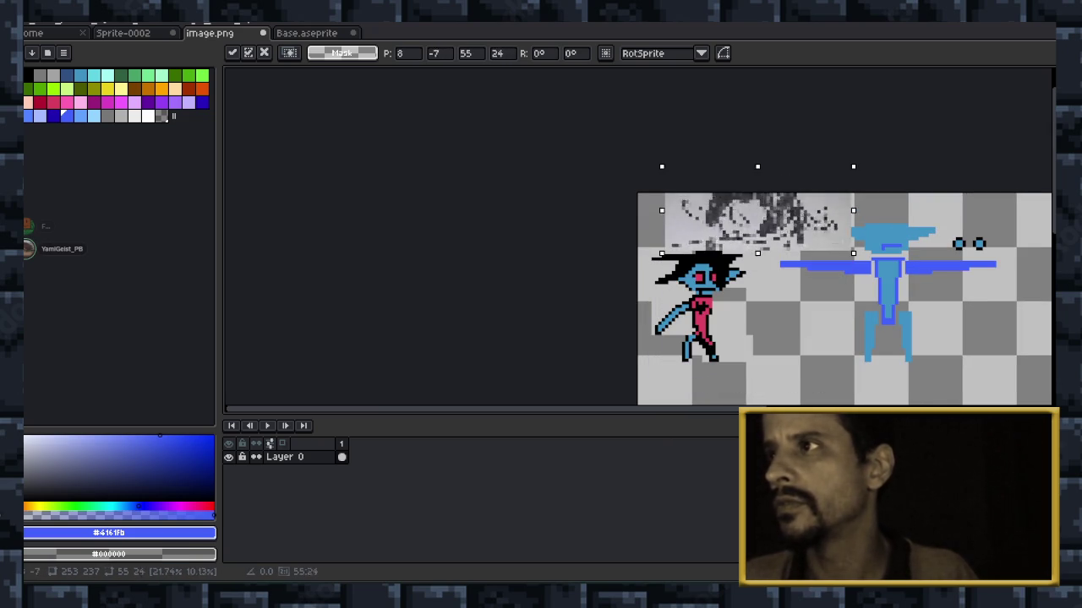
pyautogui.scroll(1, 770, 382)
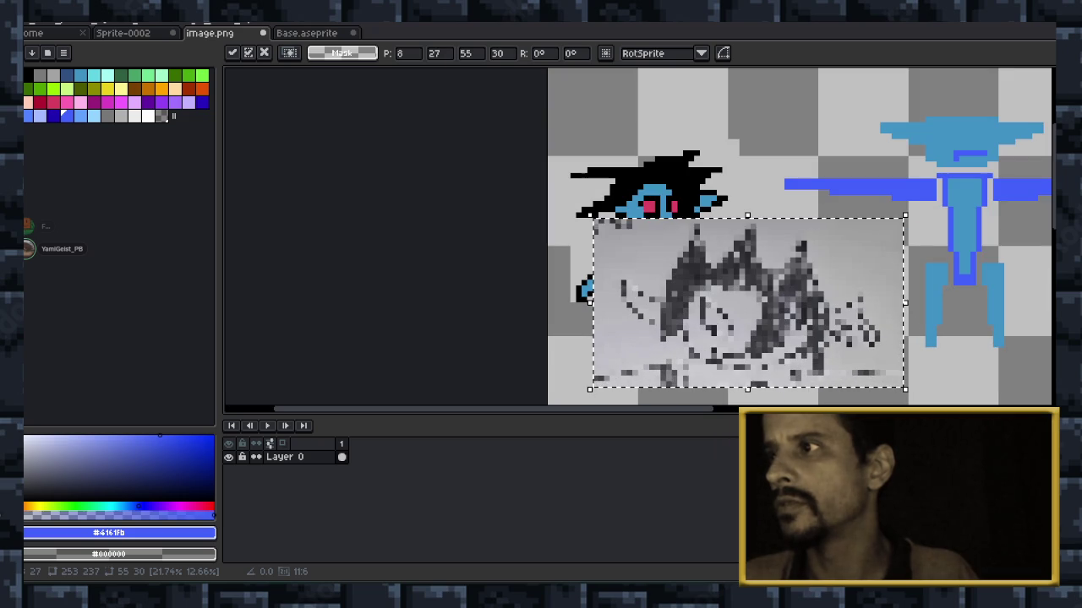
pyautogui.moveTo(908, 303)
pyautogui.mouseDown()
pyautogui.moveTo(809, 303)
pyautogui.moveTo(870, 303)
pyautogui.mouseUp()
# Settle the sketch at about 48×46 pixels just below the reference character and commit it.
pyautogui.scroll(-1, 768, 305)
pyautogui.moveTo(746, 303)
pyautogui.mouseDown()
pyautogui.moveTo(774, 328)
pyautogui.moveTo(778, 386)
pyautogui.mouseUp()
pyautogui.scroll(1, 774, 328)
pyautogui.scroll(-1, 783, 345)
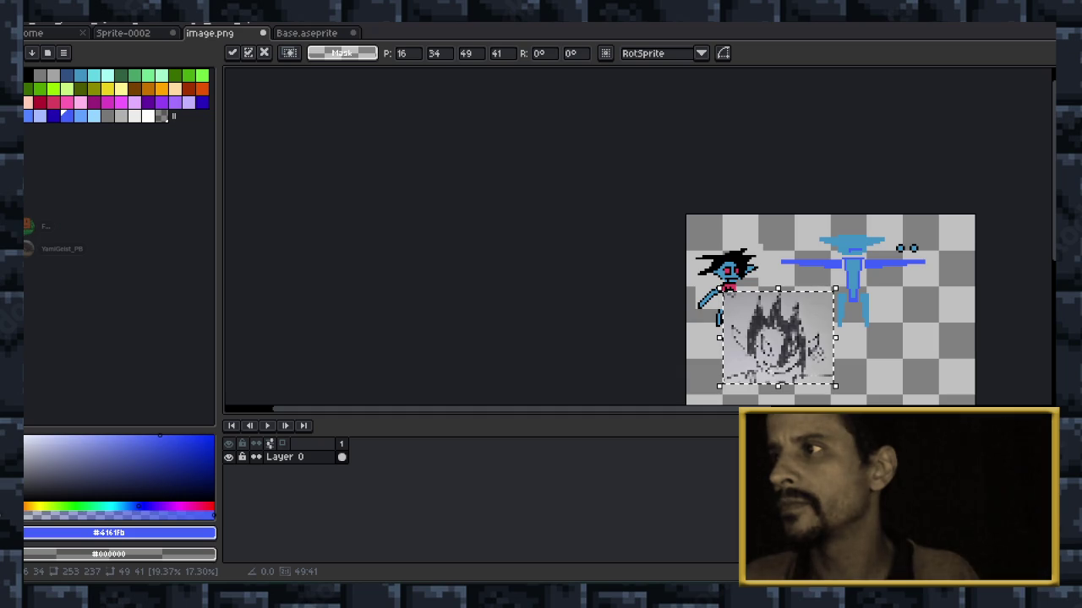
pyautogui.scroll(-2, 785, 296)
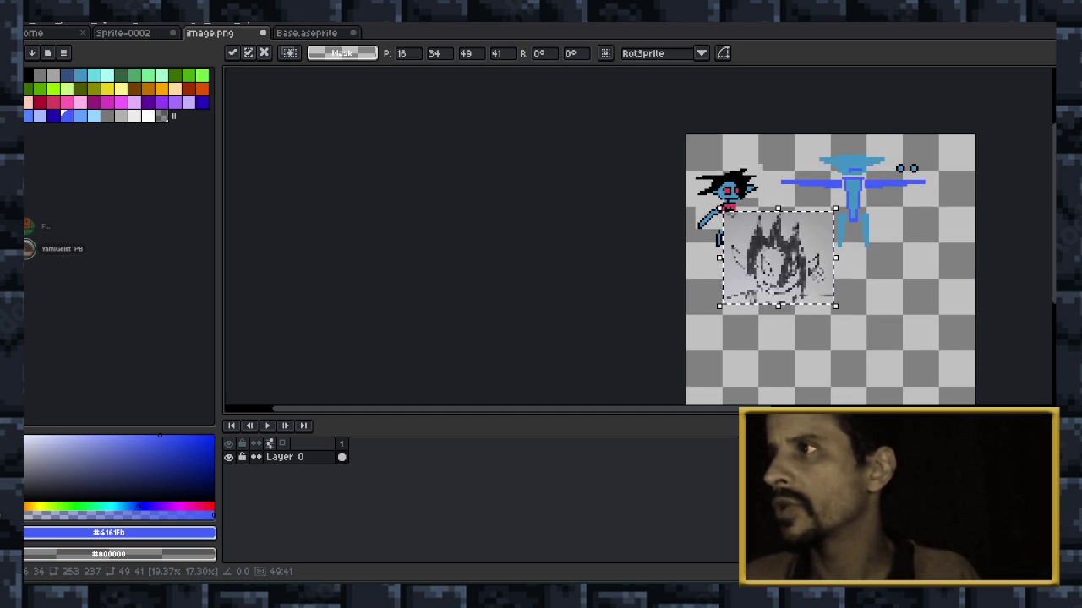
pyautogui.scroll(1, 786, 296)
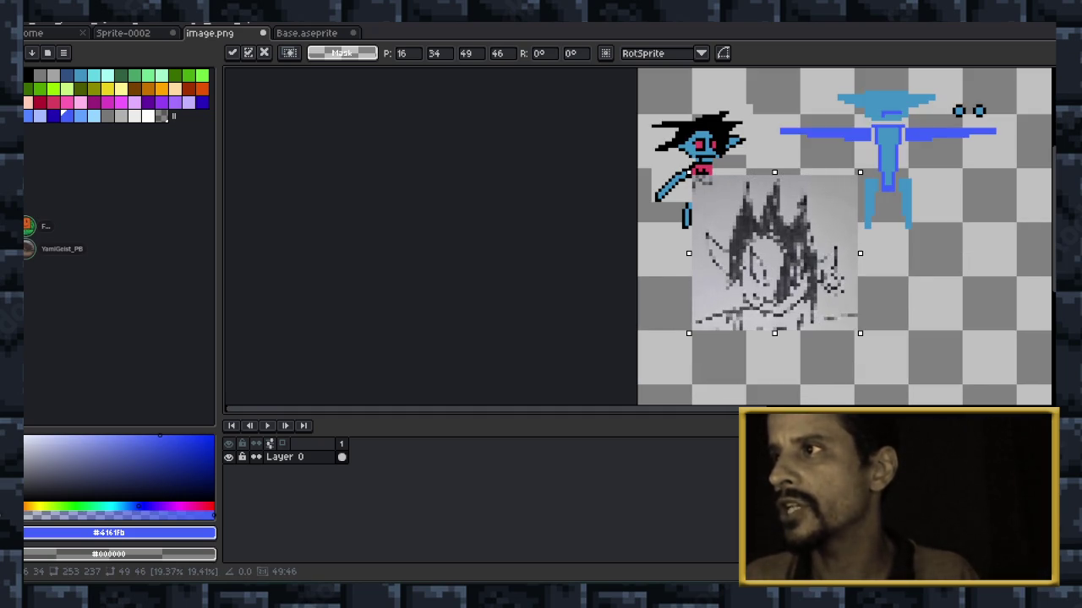
pyautogui.moveTo(773, 245); pyautogui.dragTo(764, 284)
pyautogui.moveTo(849, 283); pyautogui.dragTo(846, 283)
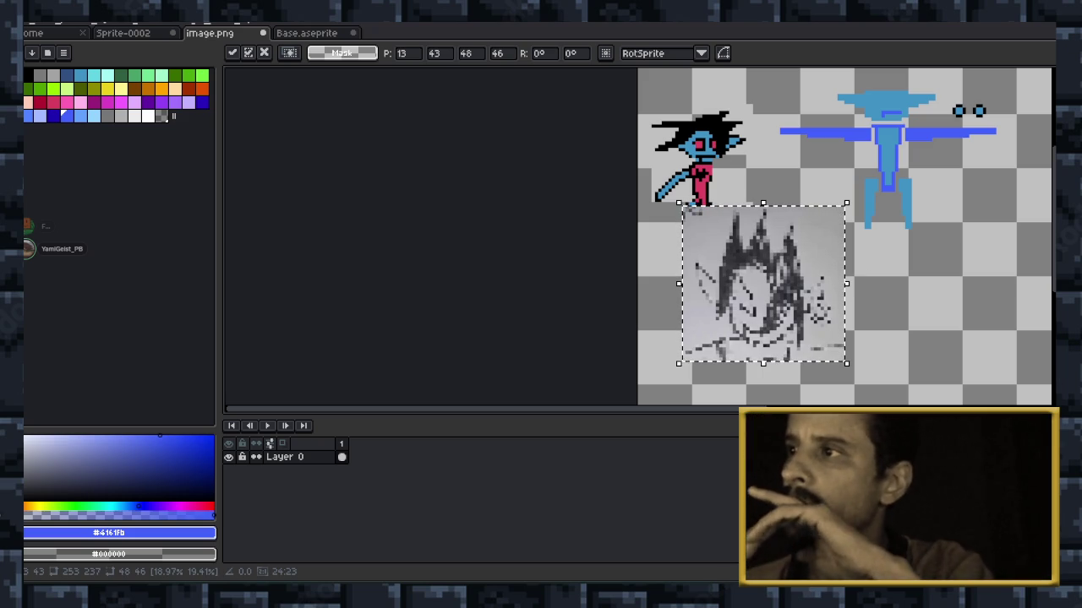
pyautogui.moveTo(763, 283); pyautogui.dragTo(760, 310)
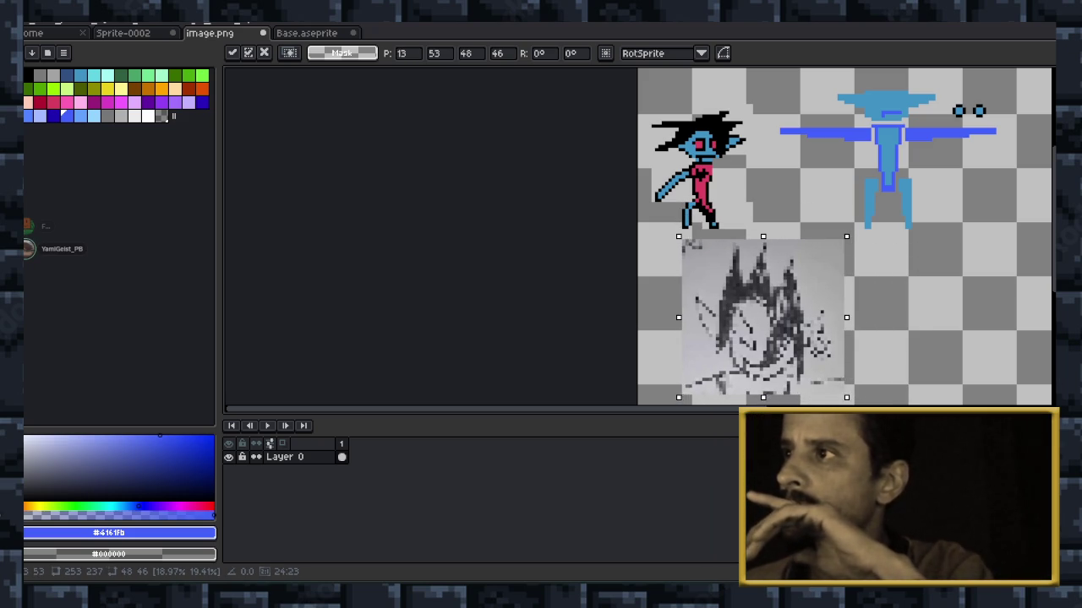
pyautogui.scroll(-1, 988, 263)
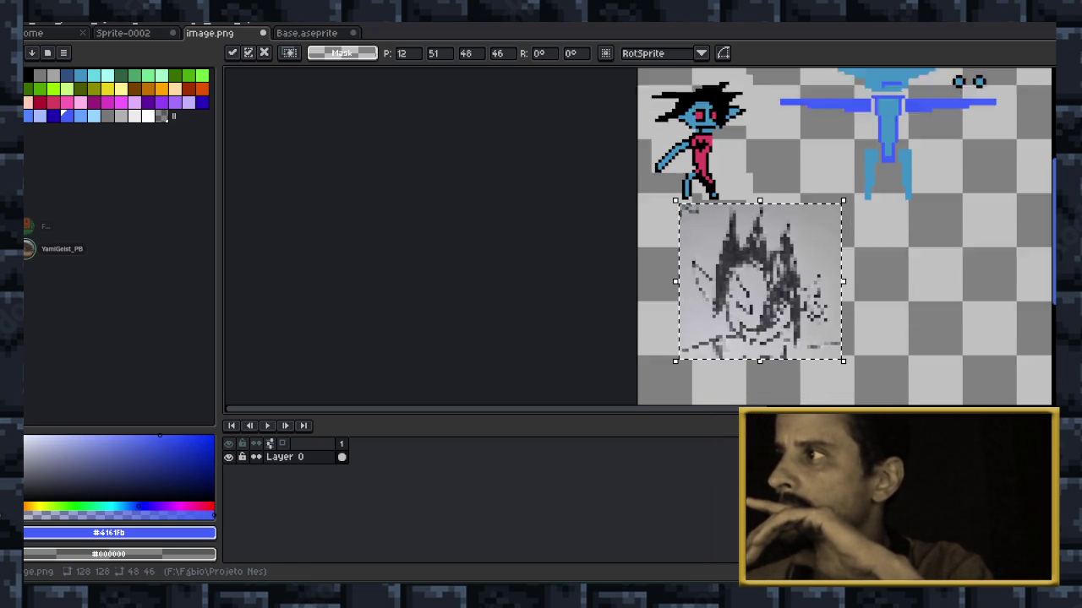
pyautogui.scroll(-2, 977, 265)
pyautogui.press('Down')
pyautogui.press('Down')
pyautogui.press('Down')
pyautogui.press('Down')
pyautogui.press('Down')
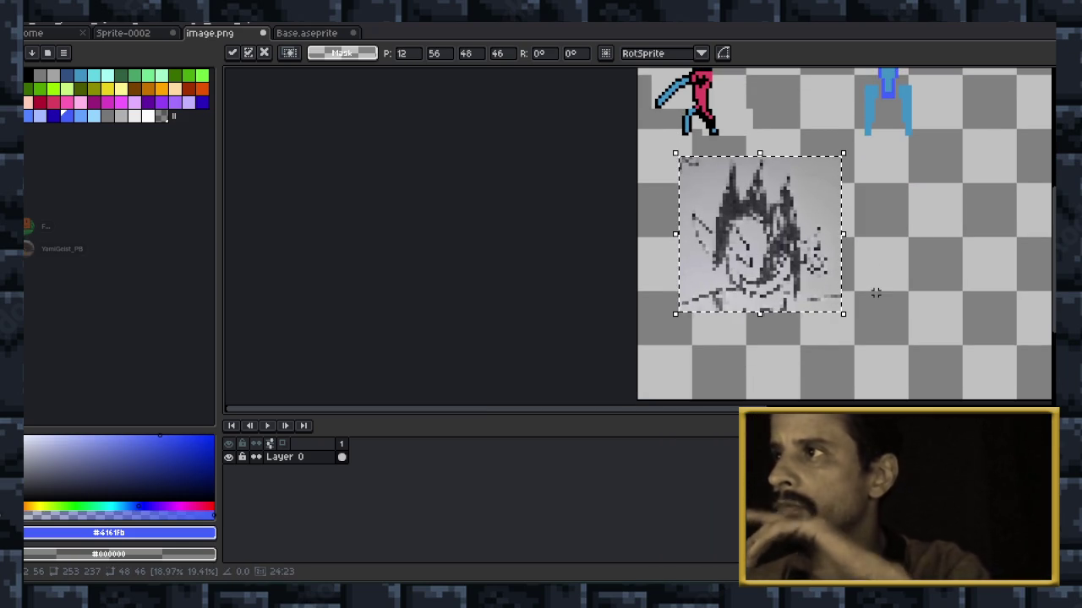
pyautogui.press('Return')
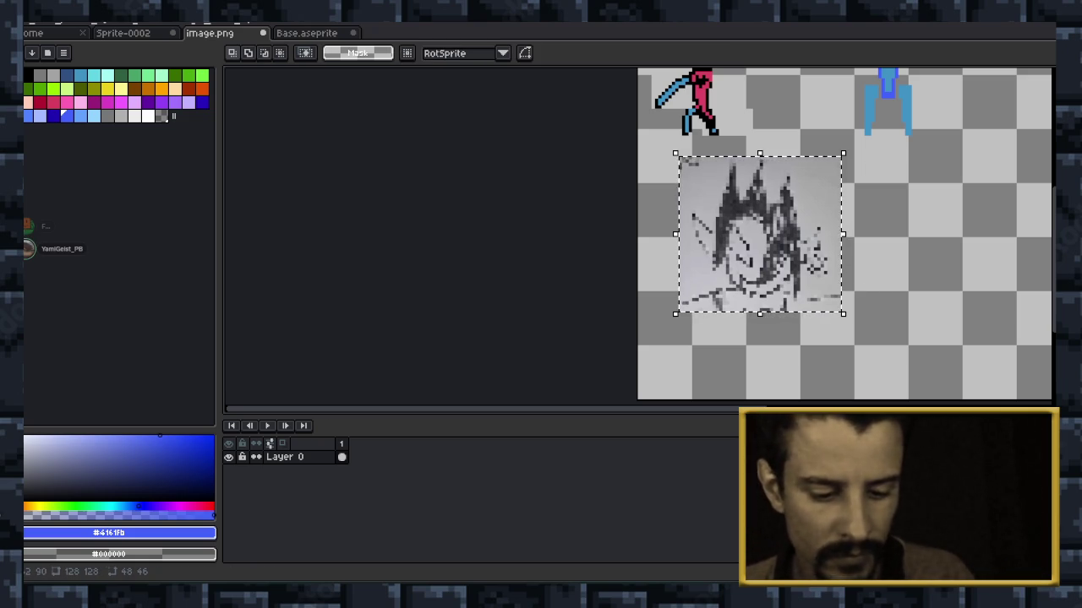
# Deselect the placed sketch, minimize the browser, and bring up Discord's enlarged sketch photo.
pyautogui.hotkey('ctrl', 'd')
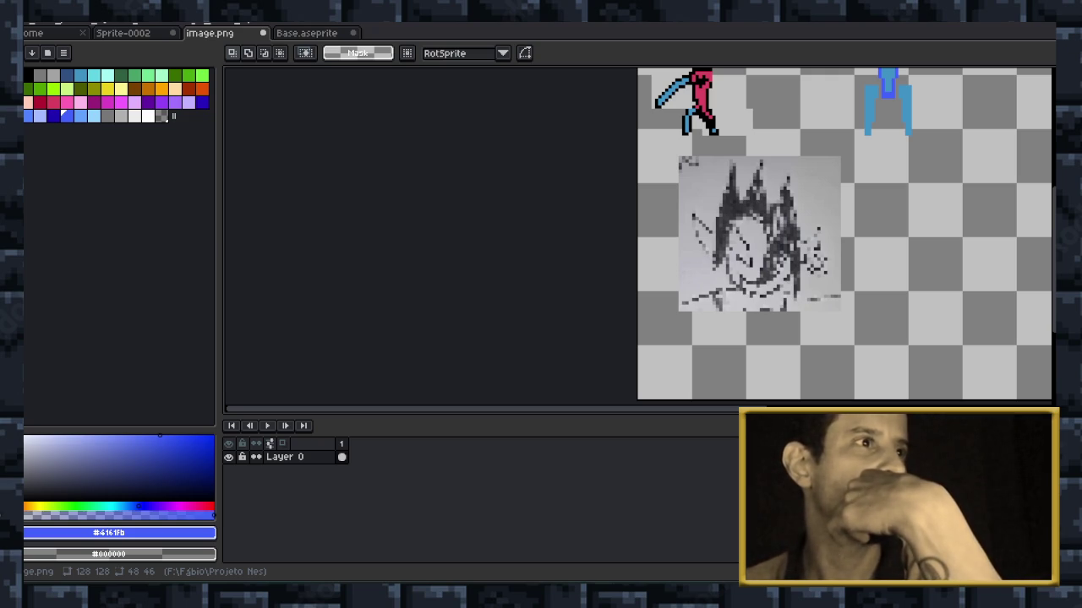
pyautogui.hotkey('alt', 'Tab')
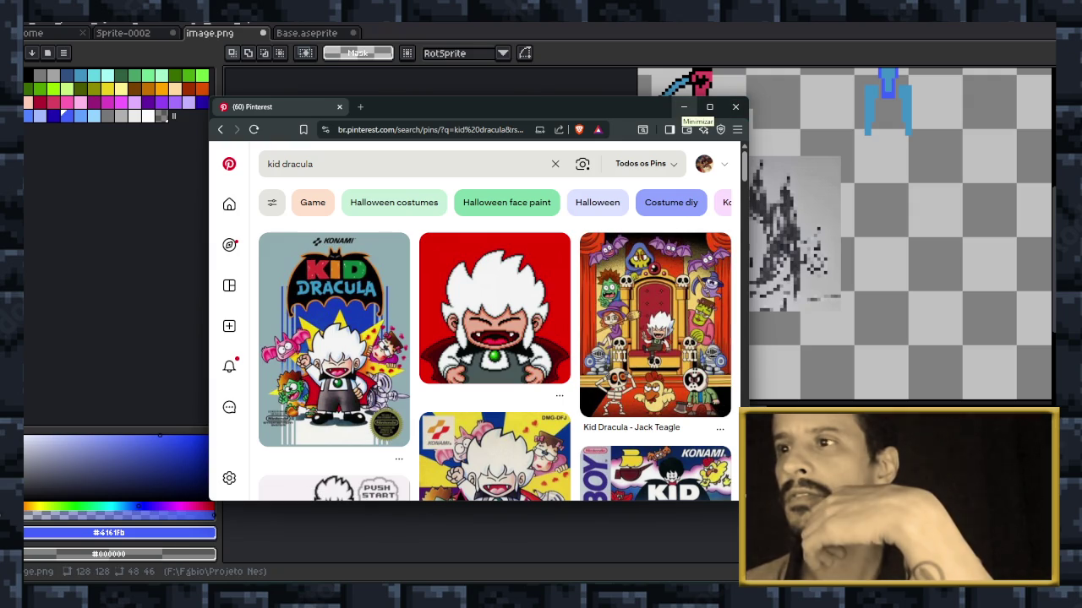
pyautogui.click(684, 107)
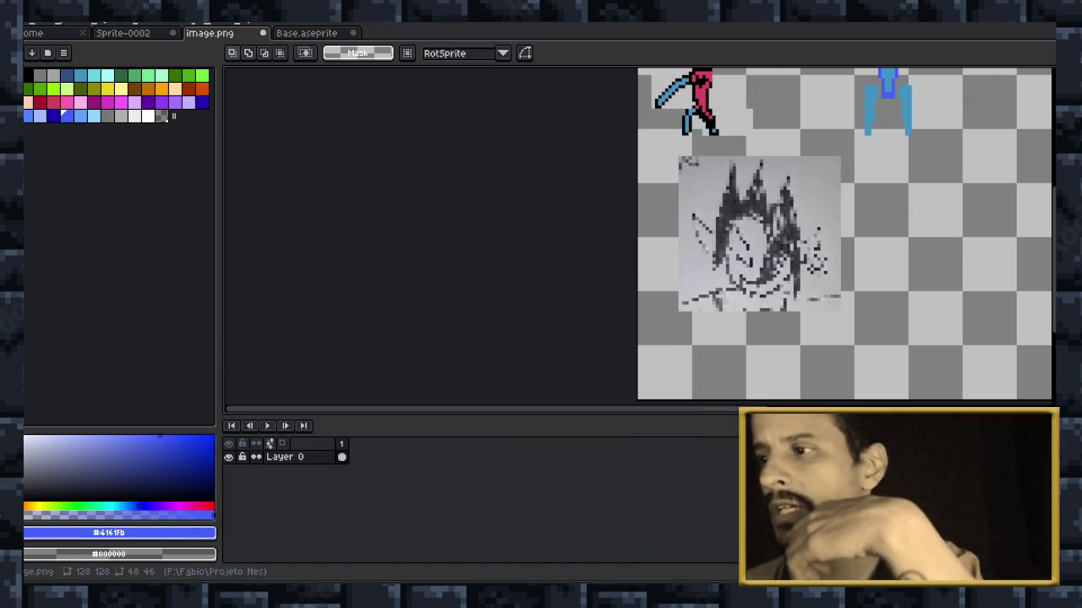
pyautogui.hotkey('alt', 'Tab')
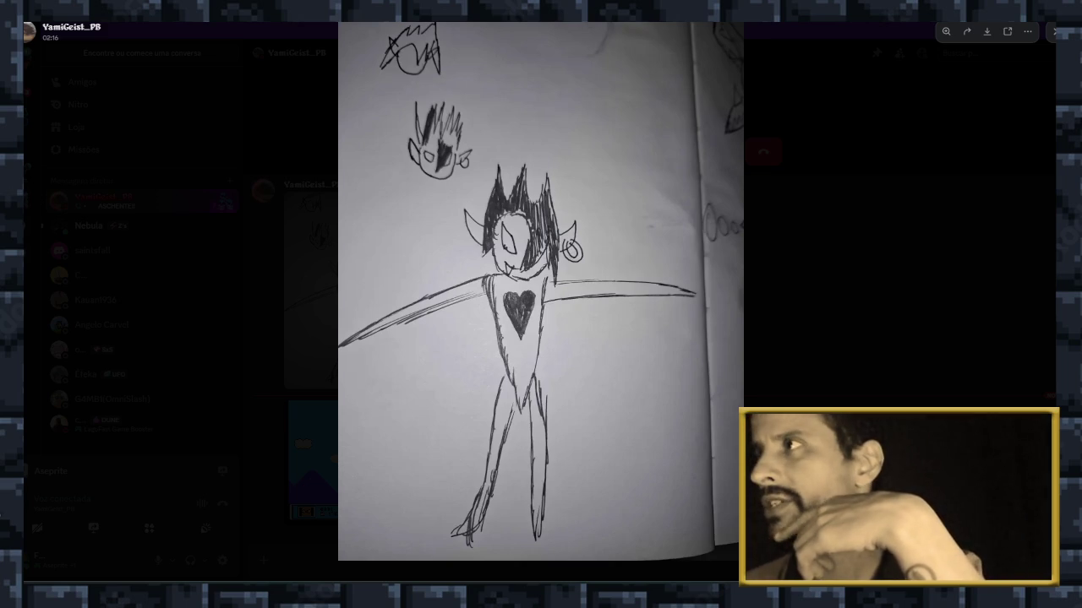
# Screenshot the white-haired face icon from the enlarged game screenshot's status bar, then return to Aseprite.
pyautogui.click(1053, 31)
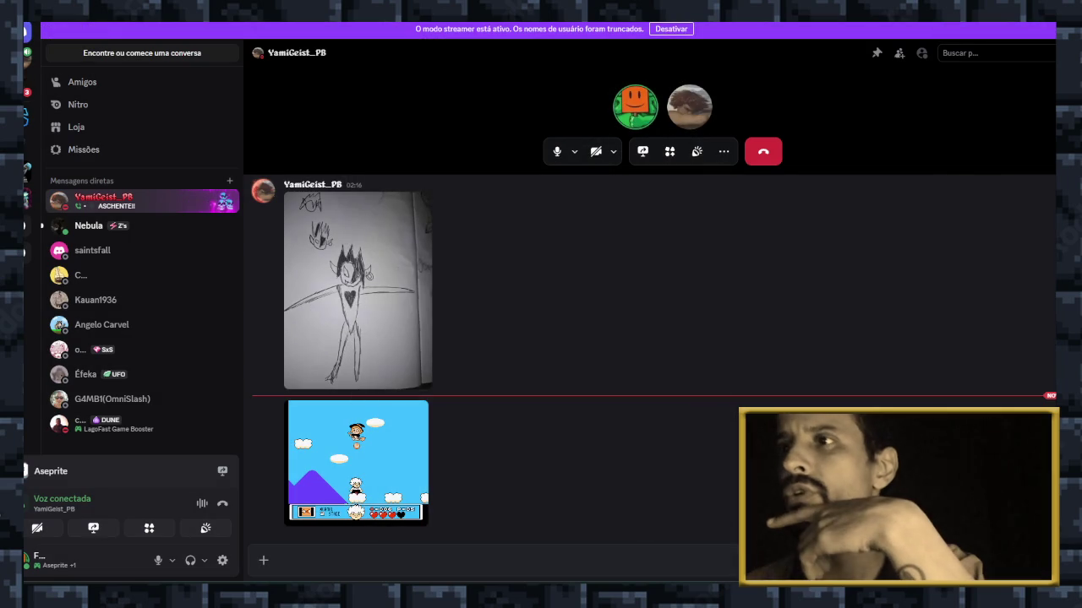
pyautogui.click(357, 462)
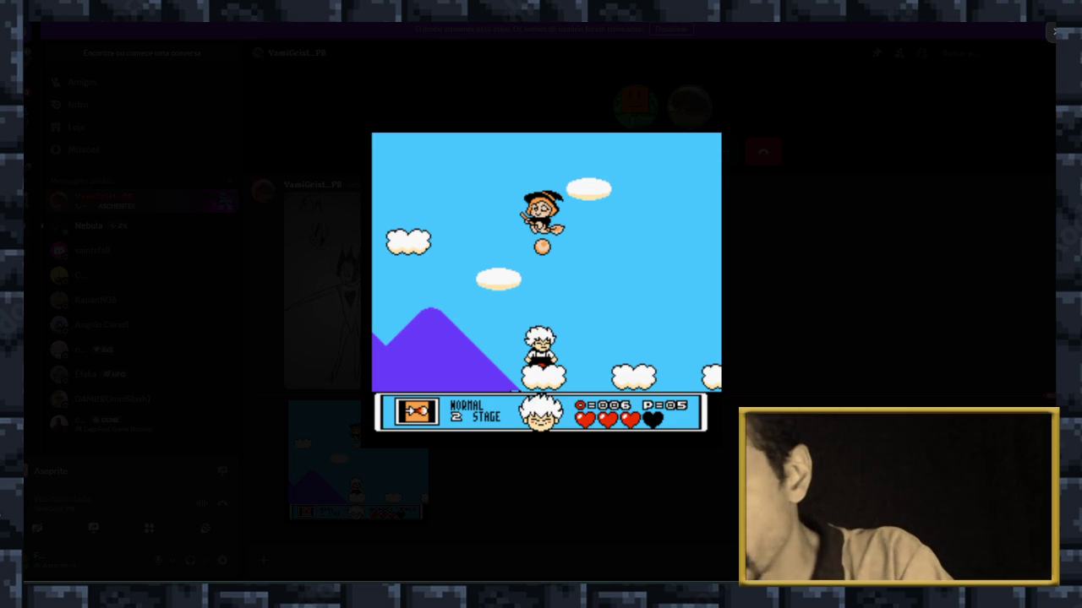
pyautogui.press('super+shift+s')
pyautogui.moveTo(517, 395); pyautogui.dragTo(573, 439)
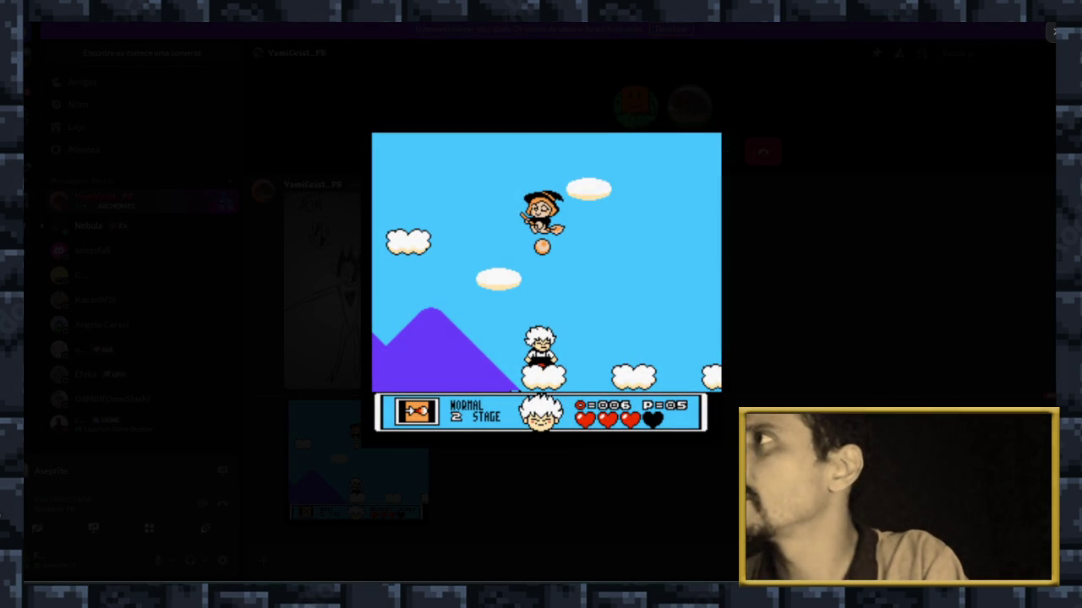
pyautogui.click(1054, 32)
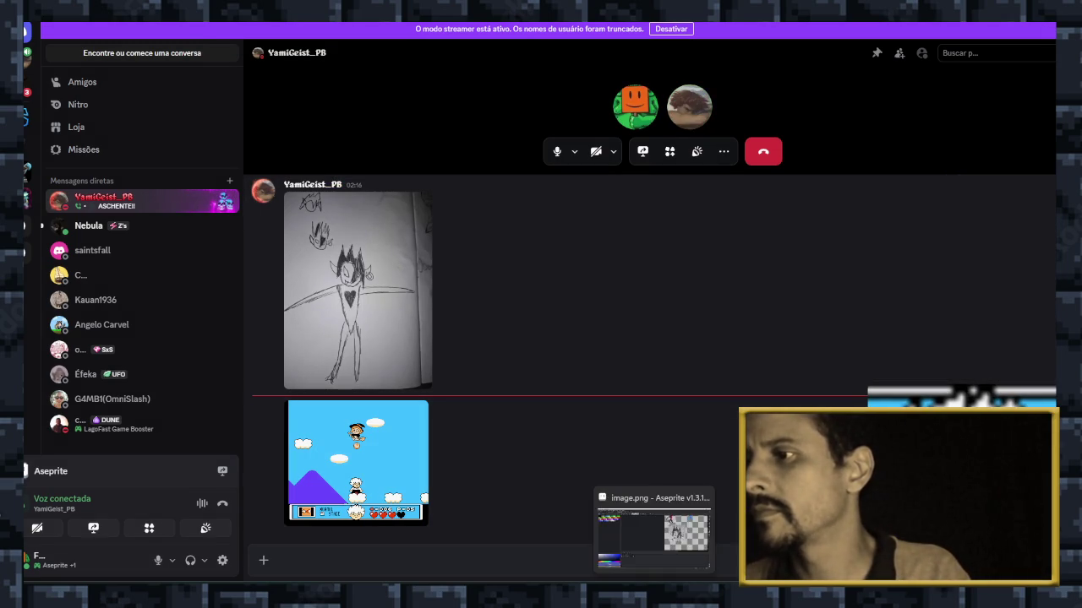
pyautogui.hotkey('alt', 'Tab')
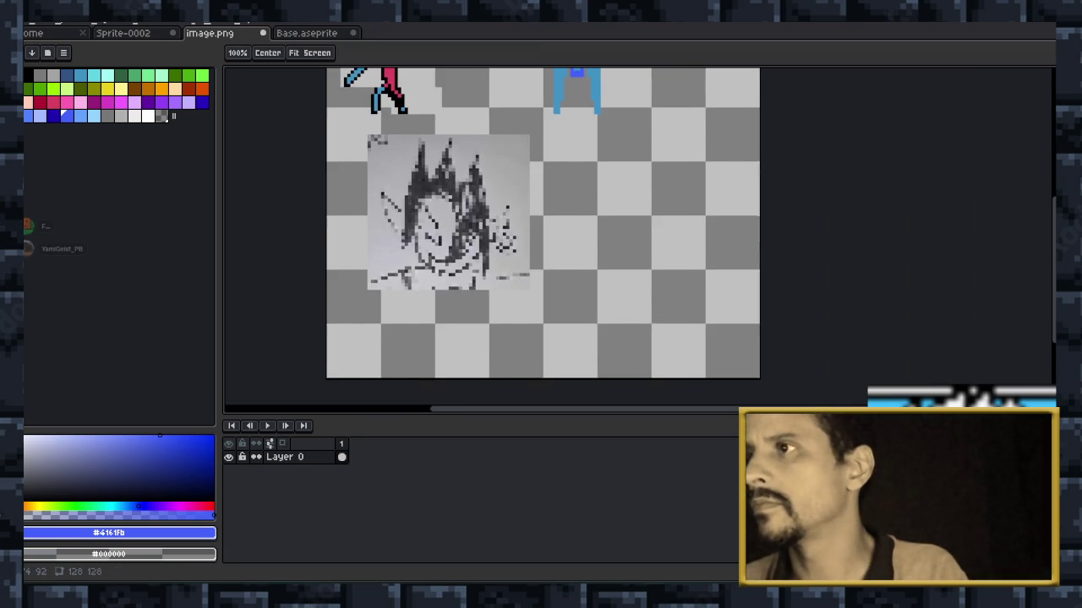
# Paste the captured face and move it to the right of the pencil sketch.
pyautogui.hotkey('ctrl', 'v')
pyautogui.moveTo(575, 165)
pyautogui.mouseDown()
pyautogui.moveTo(656, 182)
pyautogui.moveTo(596, 260)
pyautogui.moveTo(602, 237)
pyautogui.mouseUp()
pyautogui.scroll(-3, 656, 182)
pyautogui.scroll(5, 604, 236)
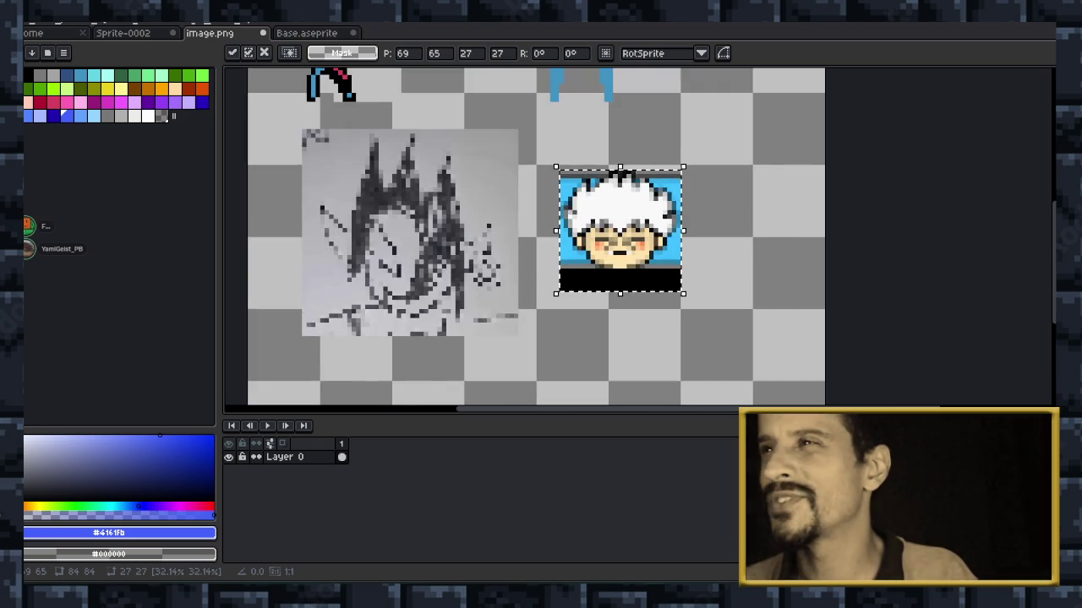
pyautogui.press('Down')
# Enlarge the face to 30×31 pixels, commit it, and drop the selection.
pyautogui.press('Down')
pyautogui.press('Down')
pyautogui.press('Down')
pyautogui.press('Left')
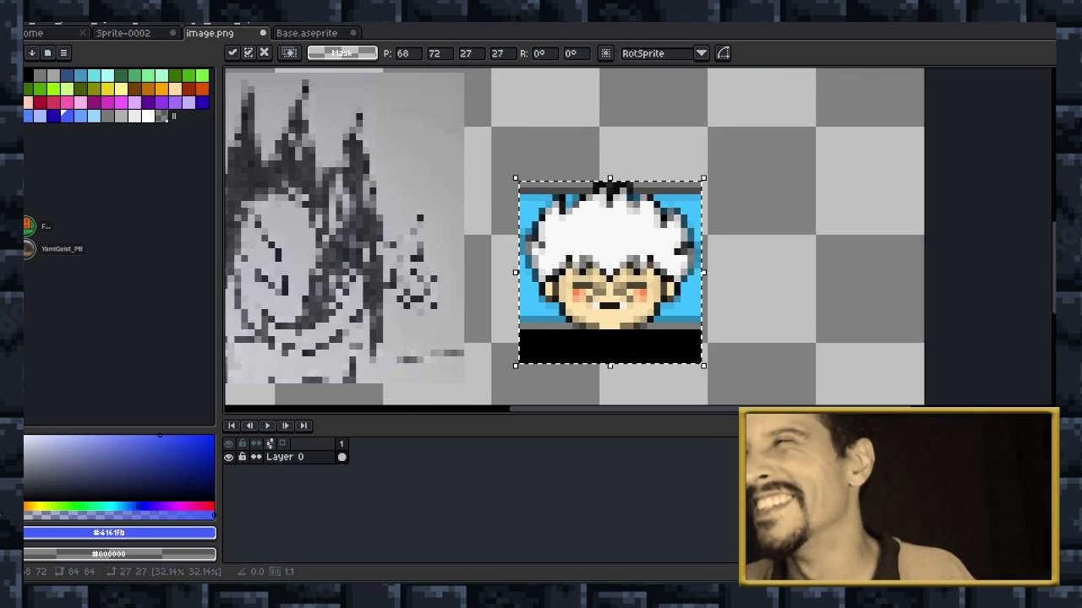
pyautogui.moveTo(609, 178); pyautogui.dragTo(609, 150)
pyautogui.moveTo(703, 258); pyautogui.dragTo(723, 258)
pyautogui.press('Down')
pyautogui.press('Down')
pyautogui.press('Down')
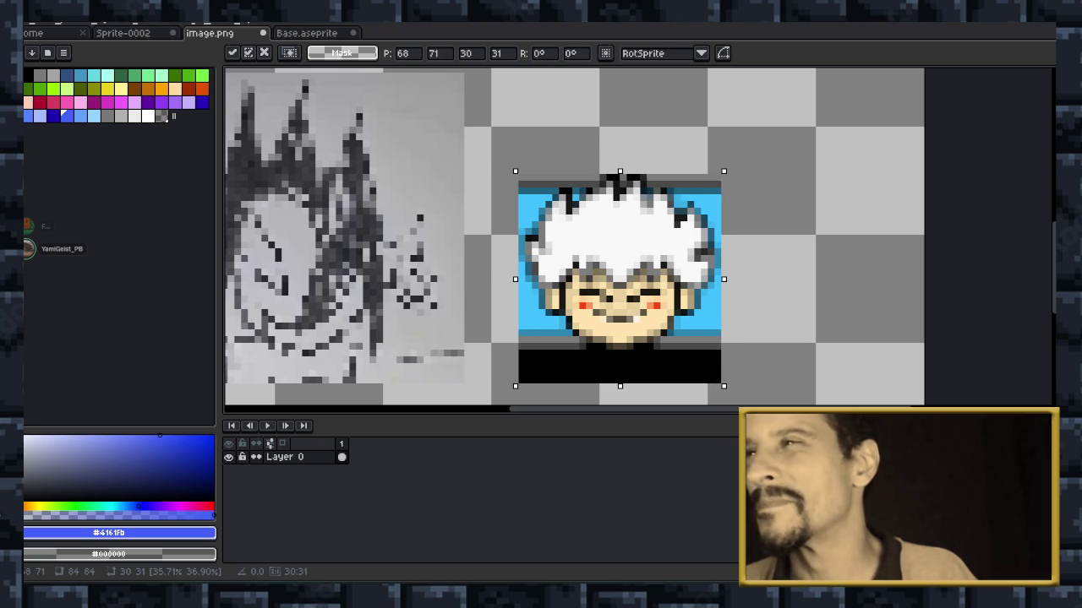
pyautogui.scroll(-1, 618, 250)
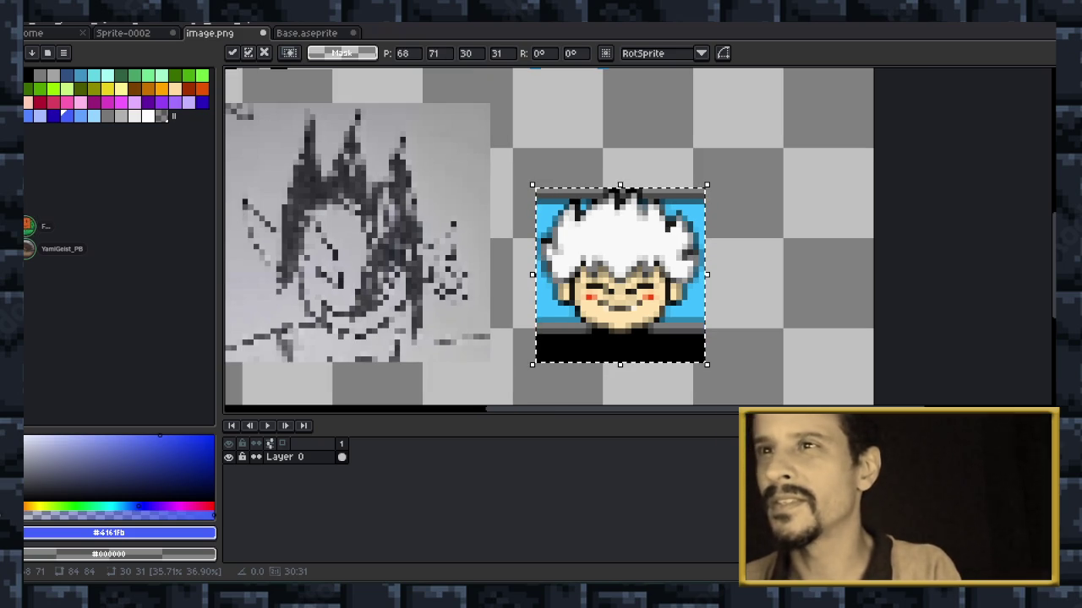
pyautogui.press('Return')
pyautogui.hotkey('ctrl', 'd')
pyautogui.scroll(-3, 656, 200)
pyautogui.scroll(1, 522, 239)
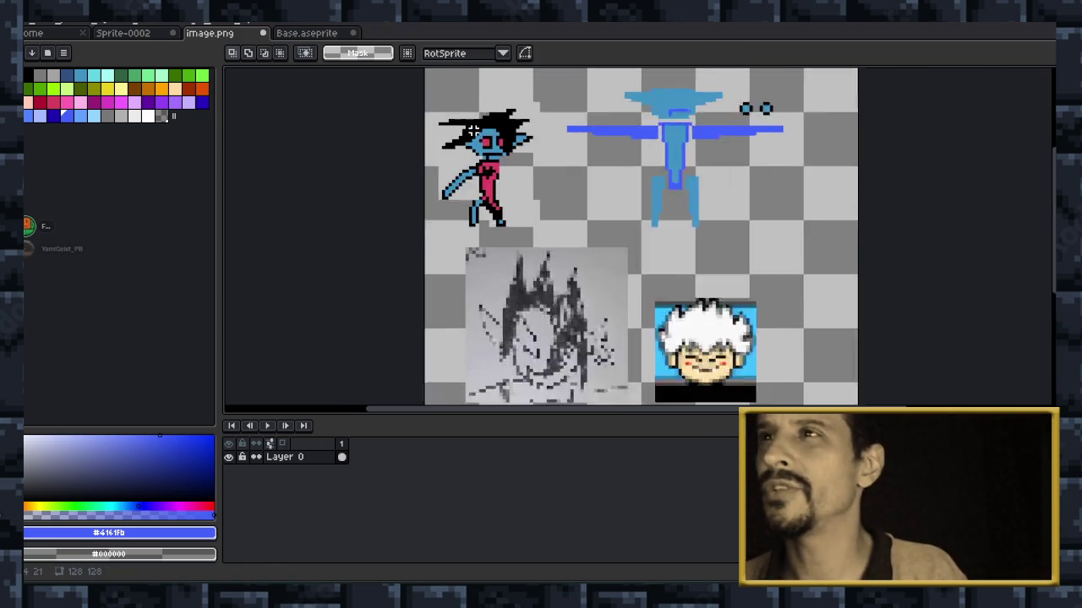
pyautogui.scroll(1, 522, 239)
pyautogui.scroll(-2, 522, 239)
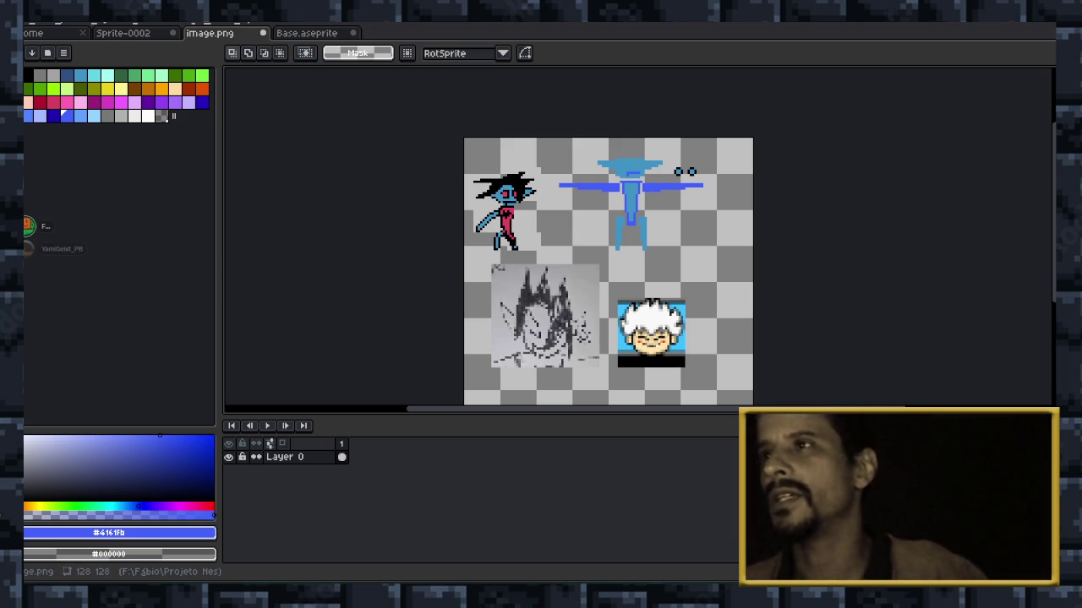
pyautogui.scroll(1, 571, 206)
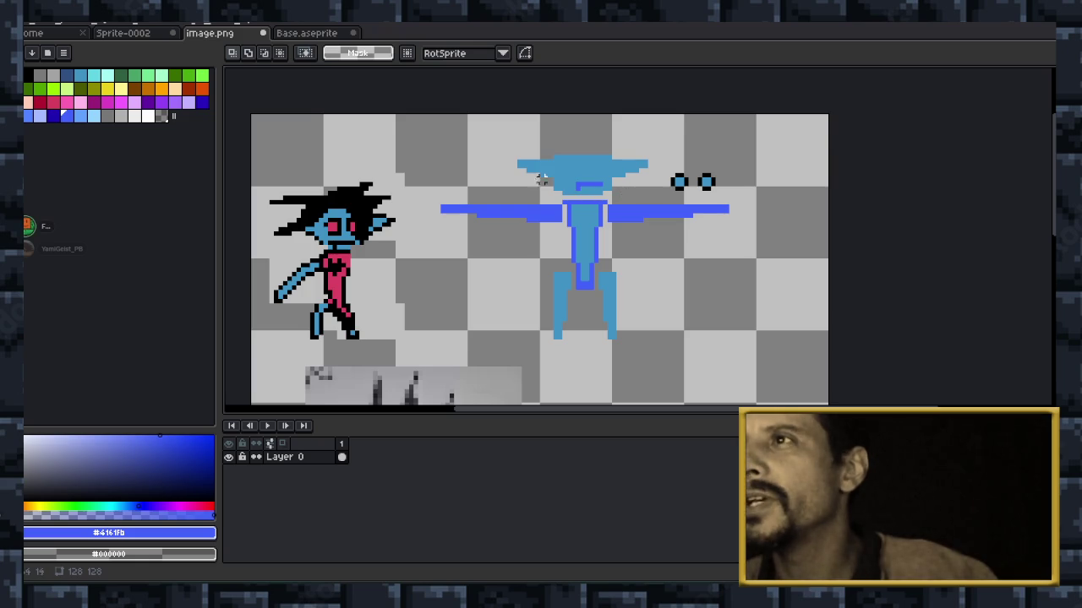
pyautogui.scroll(-3, 571, 206)
pyautogui.scroll(2, 566, 220)
pyautogui.scroll(1, 562, 228)
pyautogui.scroll(-1, 557, 242)
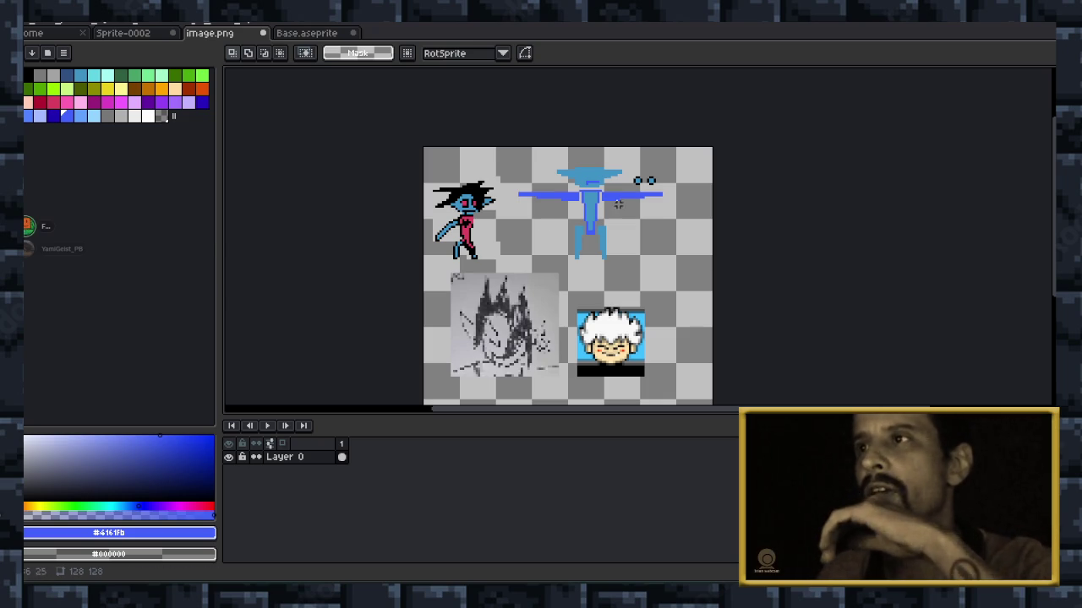
pyautogui.scroll(3, 610, 196)
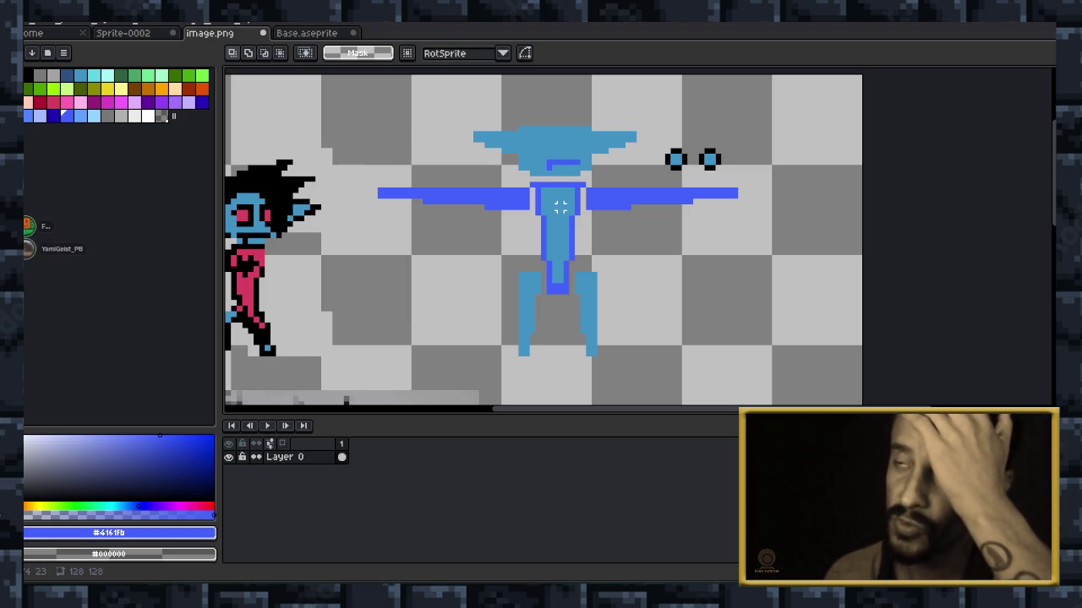
pyautogui.scroll(-1, 512, 241)
pyautogui.scroll(-1, 516, 279)
pyautogui.scroll(2, 525, 317)
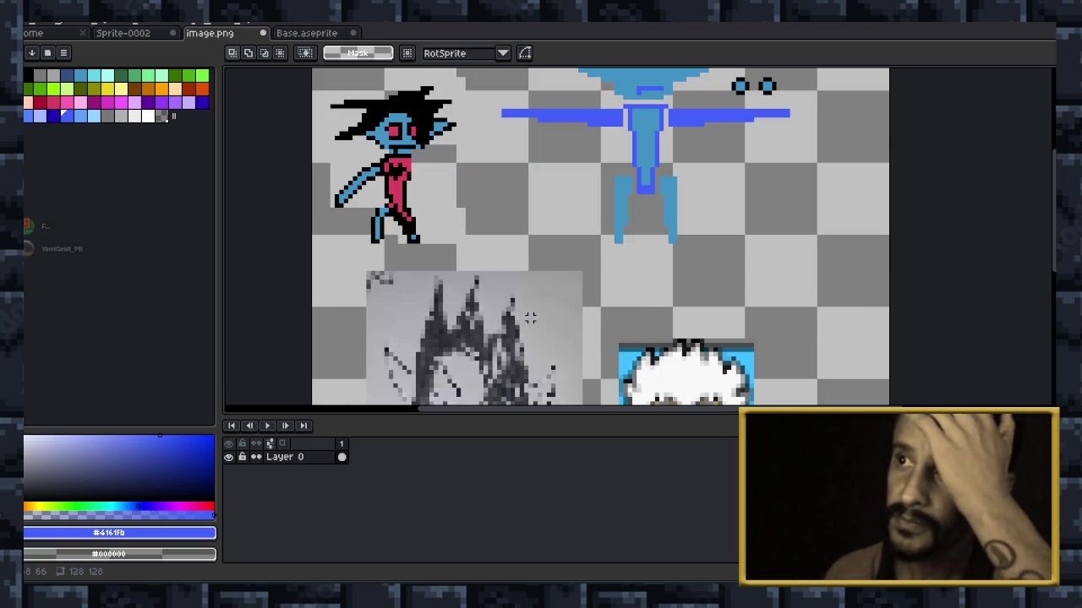
pyautogui.scroll(-2, 525, 317)
pyautogui.scroll(2, 517, 362)
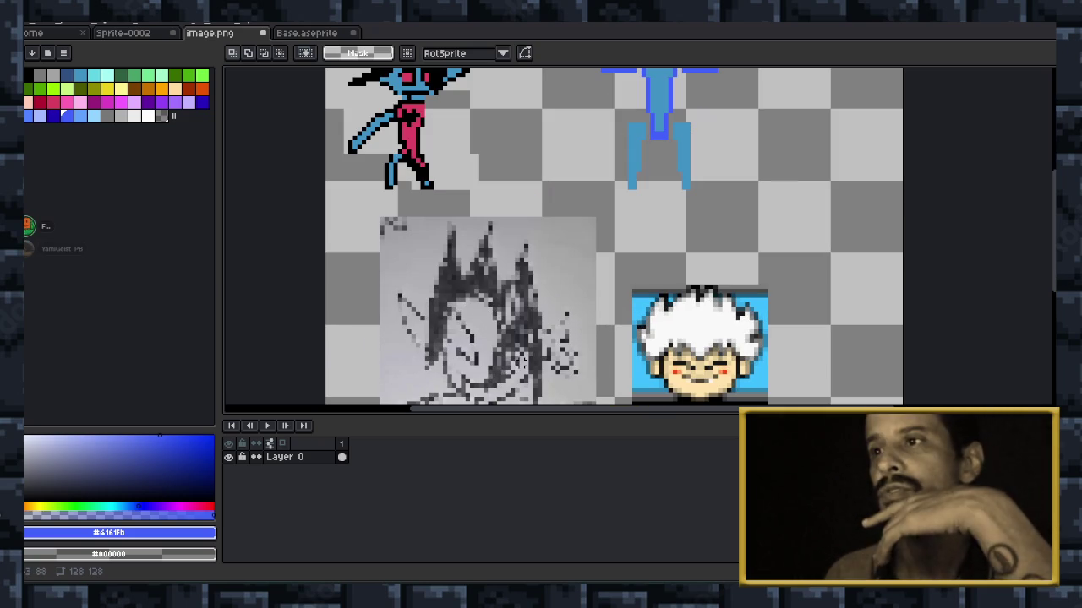
pyautogui.scroll(-1, 651, 213)
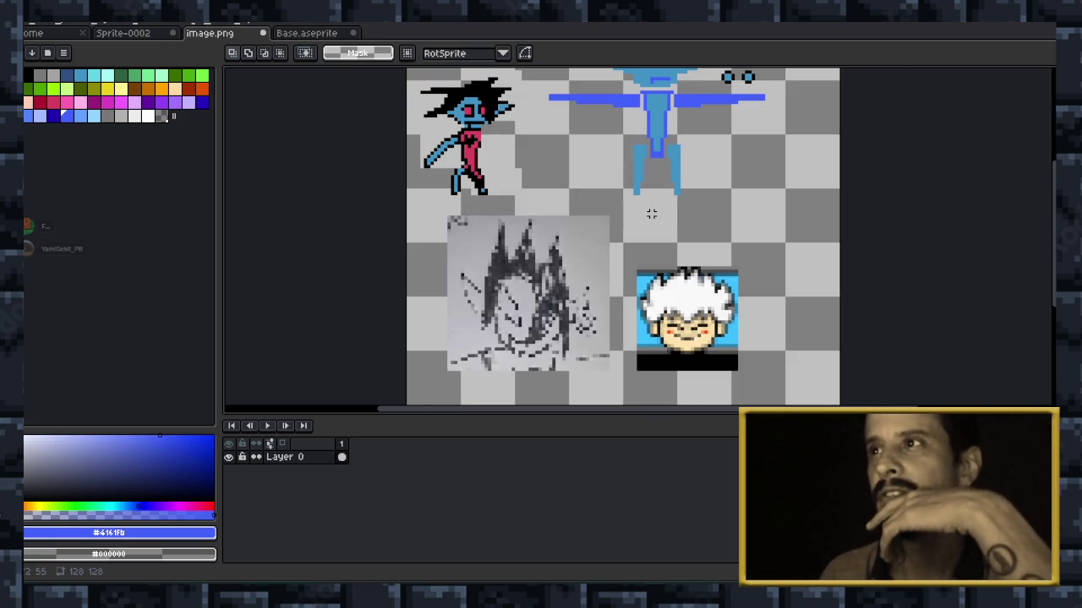
pyautogui.scroll(3, 539, 269)
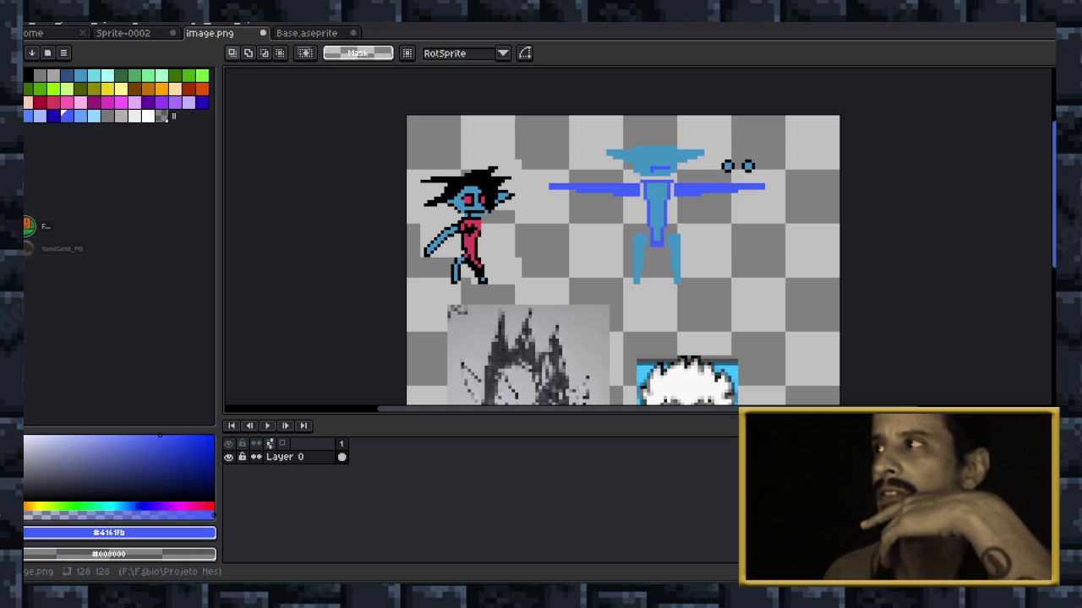
pyautogui.scroll(-2, 887, 228)
pyautogui.scroll(-1, 809, 242)
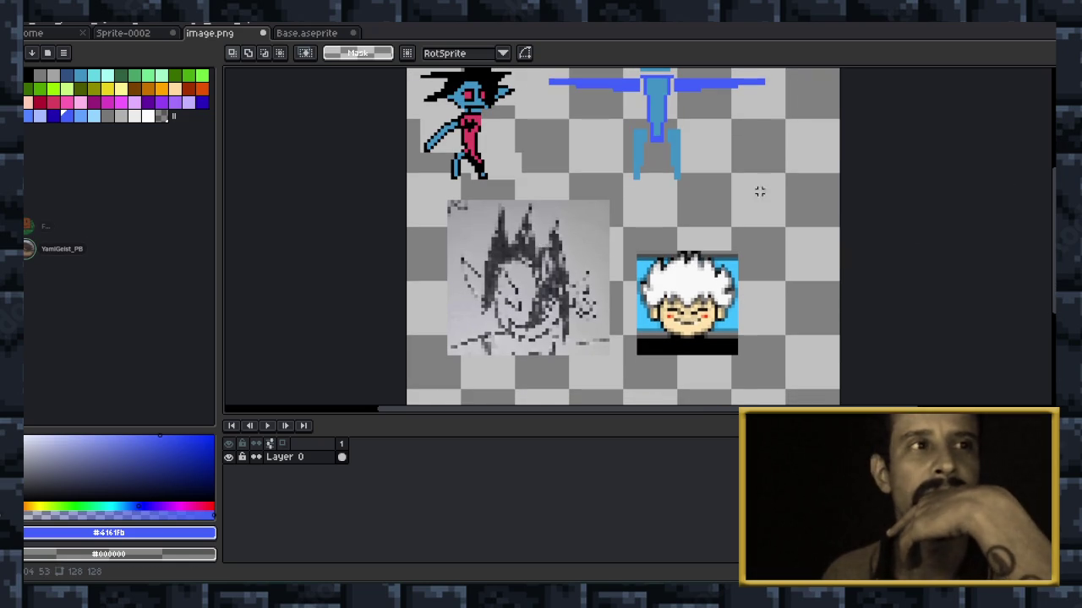
pyautogui.scroll(2, 878, 194)
pyautogui.scroll(1, 811, 196)
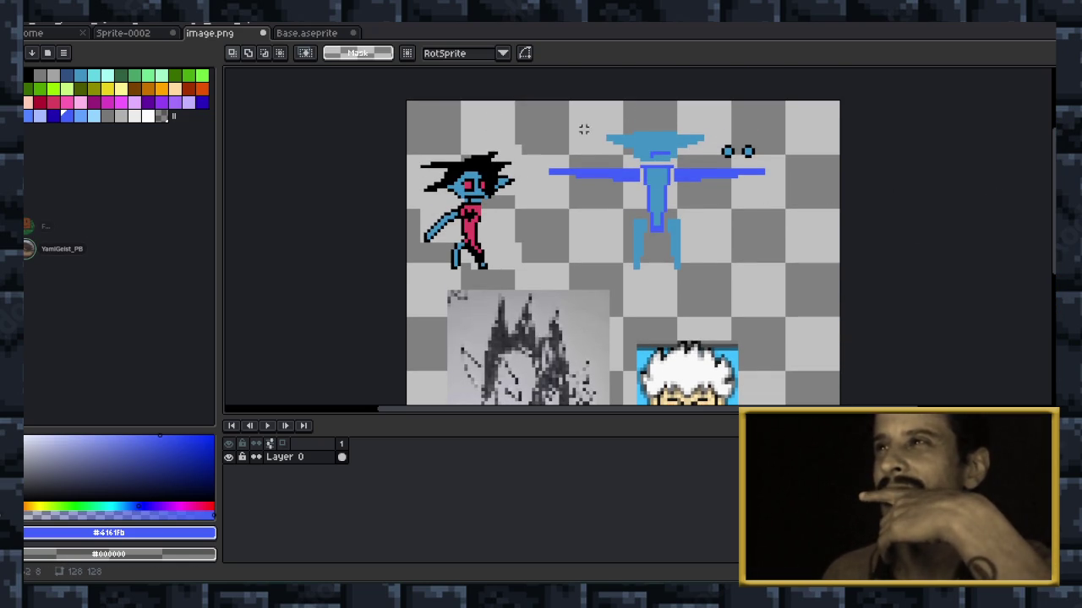
pyautogui.scroll(1, 589, 125)
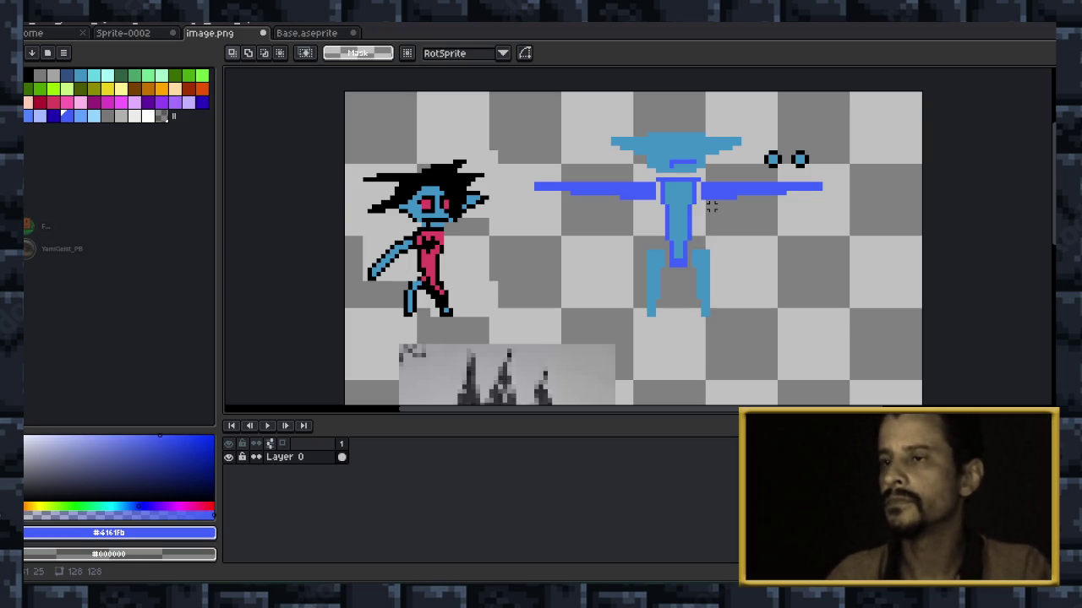
# Zoom in and out to inspect the blue humanoid beside the reference character.
pyautogui.scroll(-2, 634, 236)
pyautogui.scroll(-3, 634, 237)
pyautogui.scroll(-1, 633, 237)
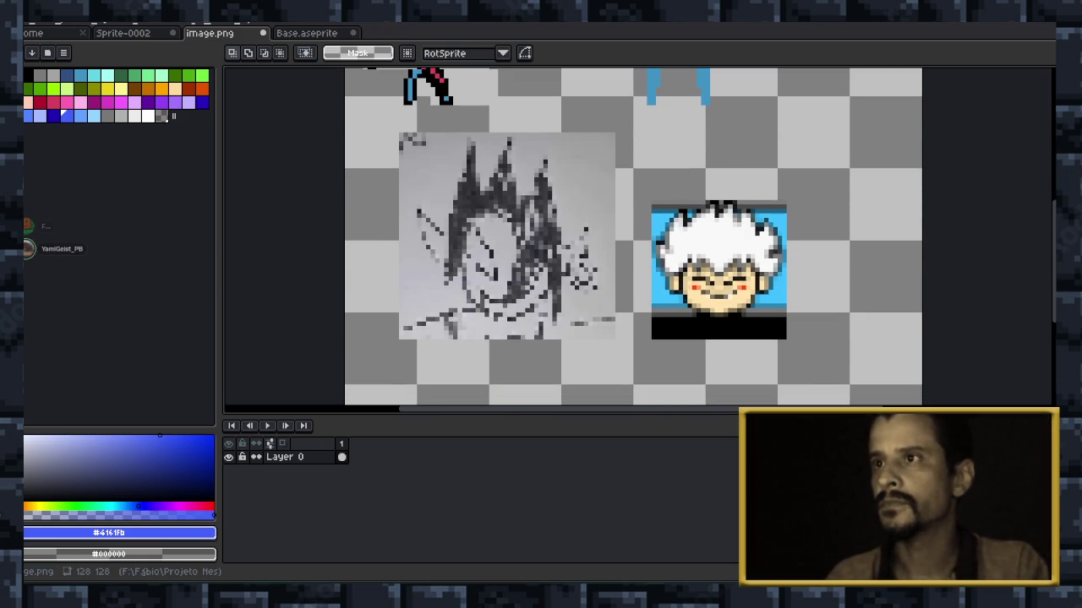
pyautogui.scroll(1, 633, 237)
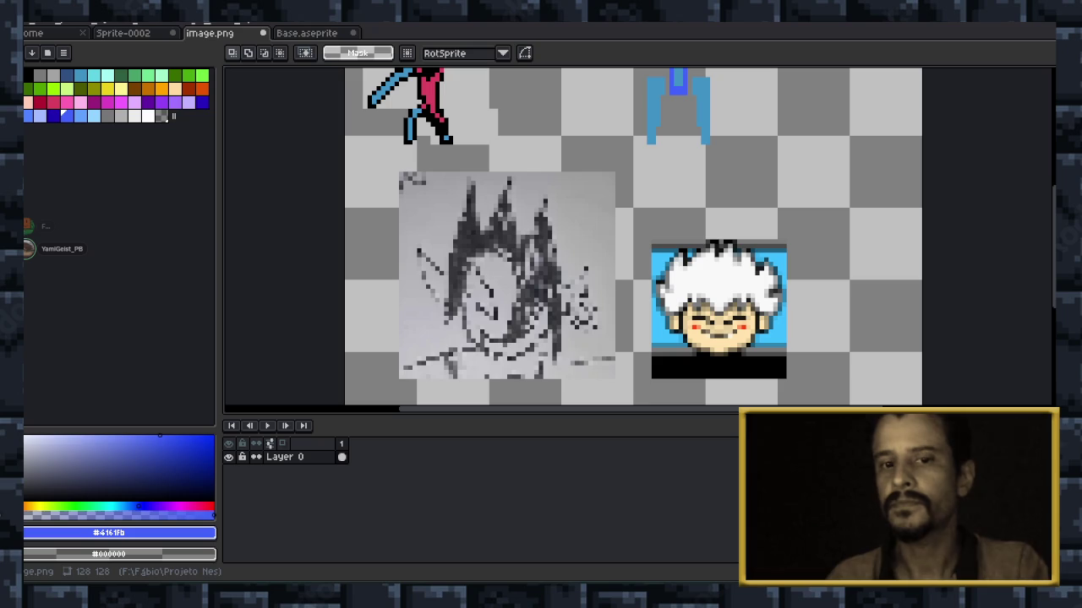
pyautogui.scroll(1, 634, 237)
pyautogui.scroll(2, 633, 237)
pyautogui.scroll(1, 633, 236)
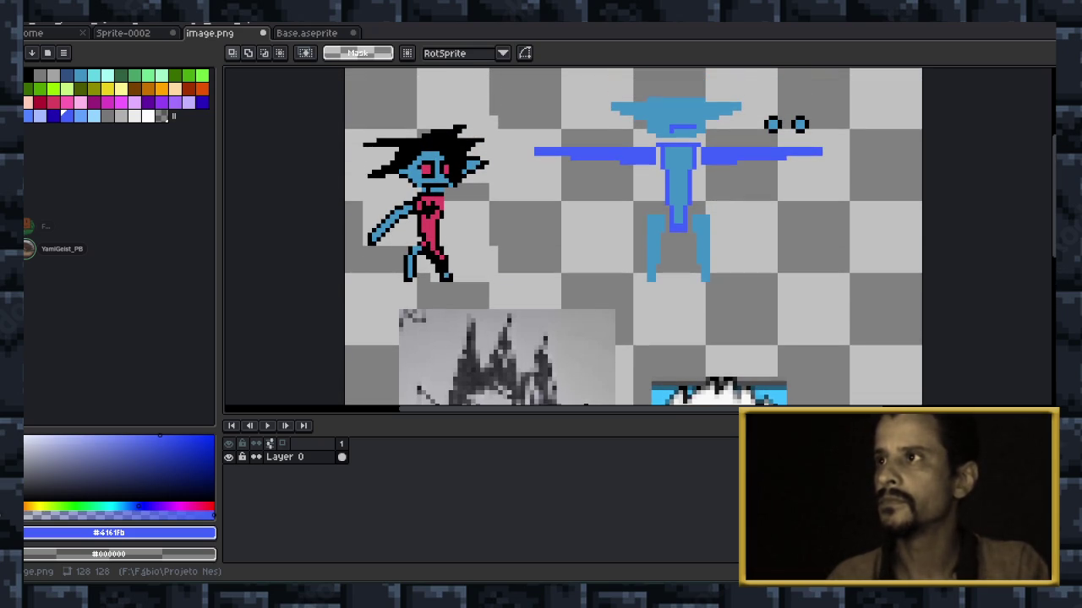
pyautogui.scroll(-1, 634, 237)
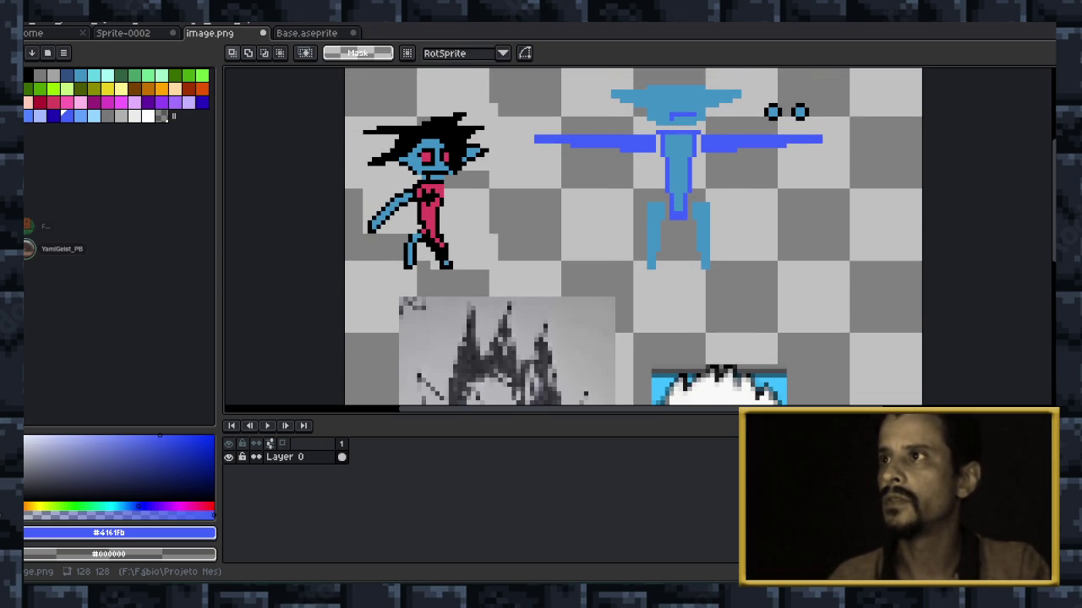
pyautogui.scroll(1, 634, 245)
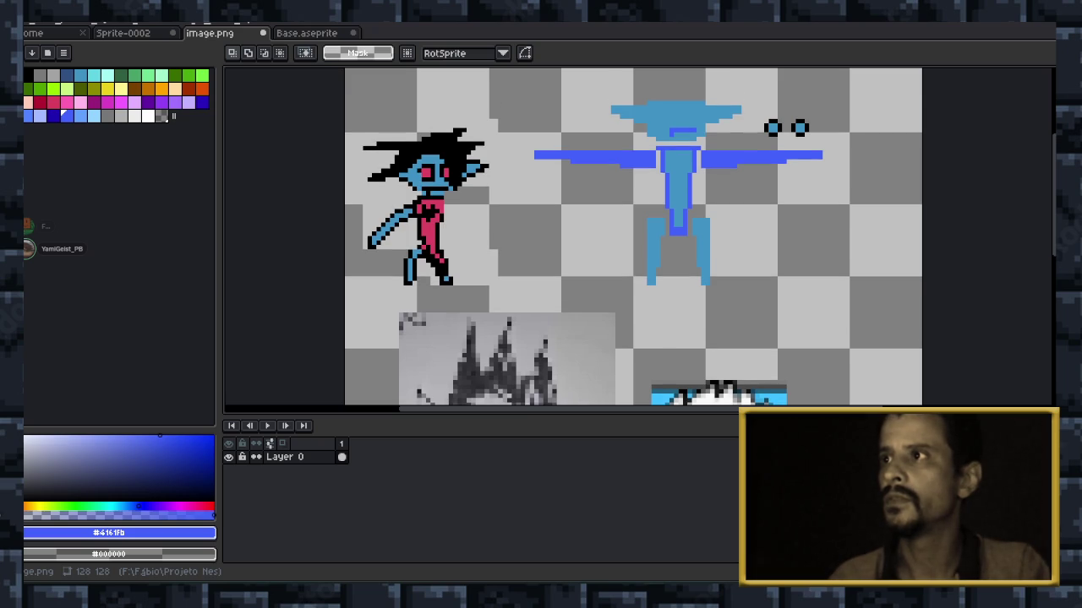
pyautogui.scroll(1, 633, 236)
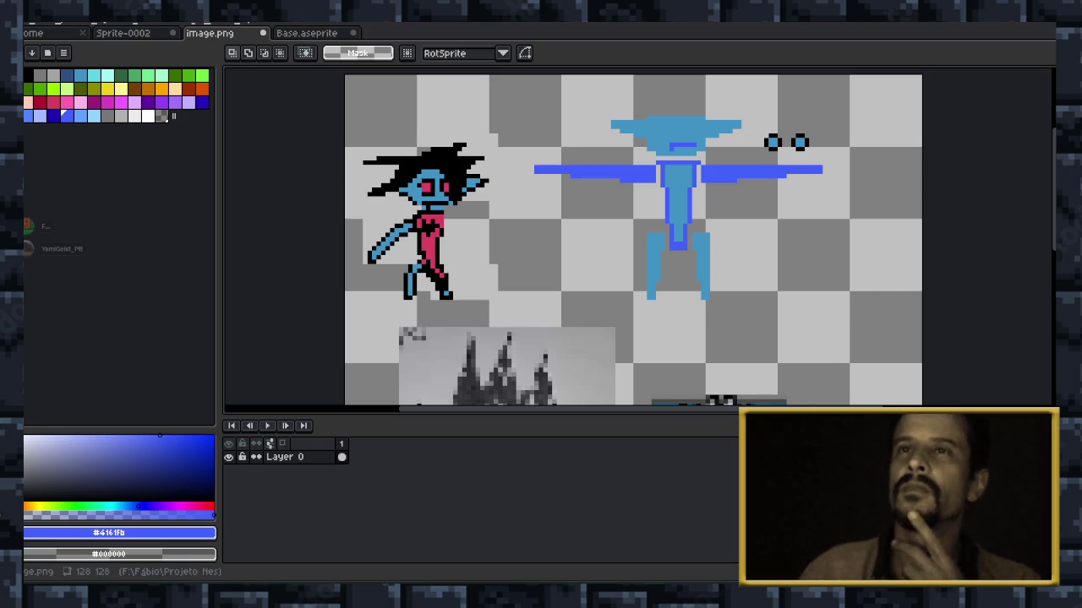
# Switch to Sprite-0002 and open 02.aseprite from the recent files list.
pyautogui.hotkey('ctrl', 'shift', 'Tab')
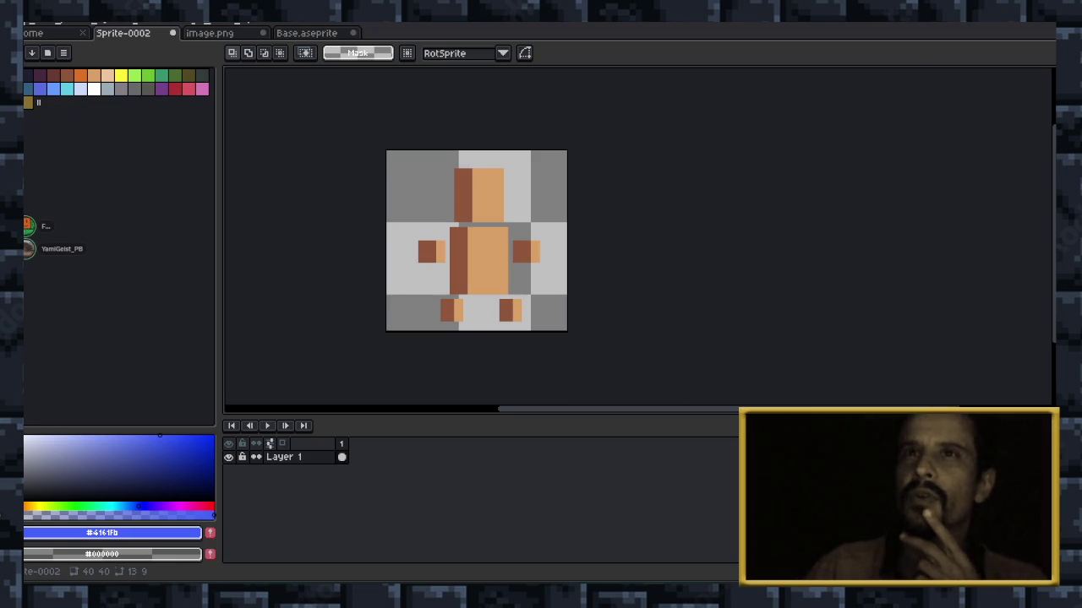
pyautogui.hotkey('alt', 'e')
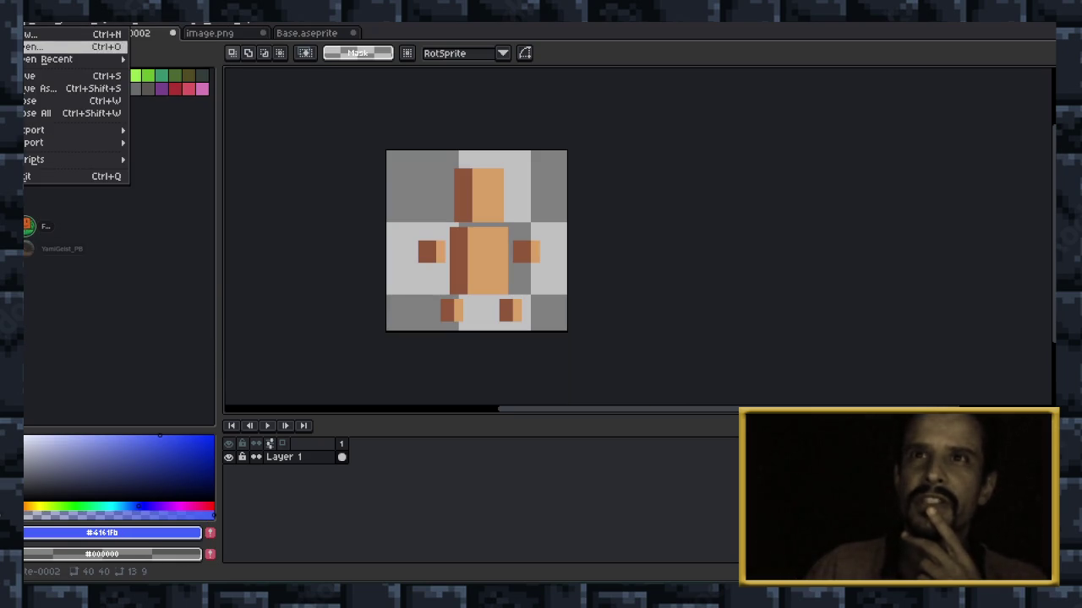
pyautogui.press('Right')
pyautogui.press('Down')
pyautogui.press('Down')
pyautogui.press('Down')
pyautogui.press('Up')
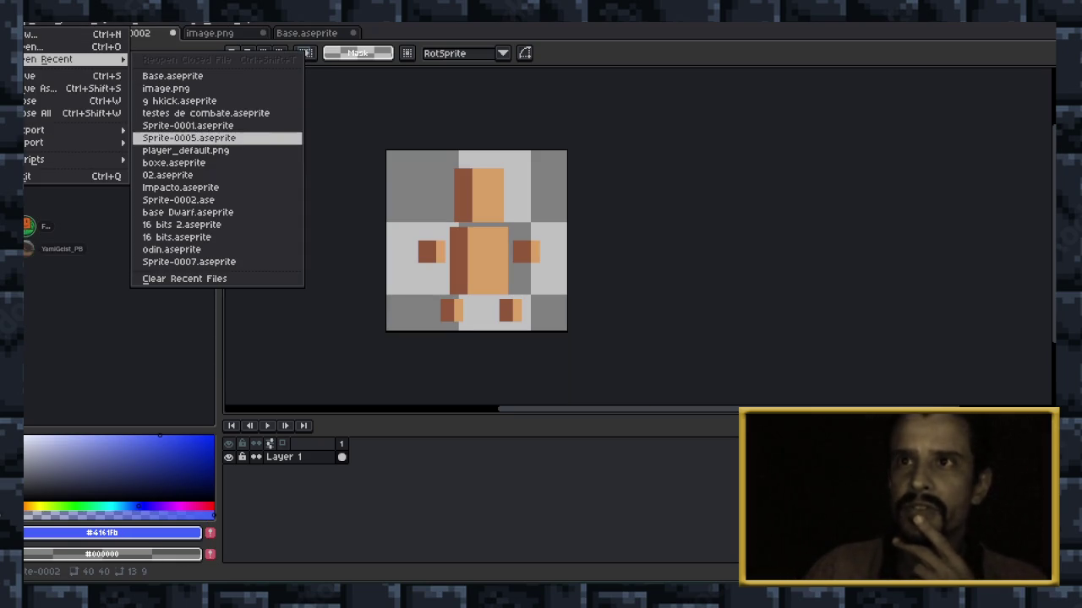
pyautogui.press('Up')
pyautogui.press('Down')
pyautogui.press('Up')
pyautogui.press('Down')
pyautogui.press('Down')
pyautogui.press('Down')
pyautogui.press('Return')
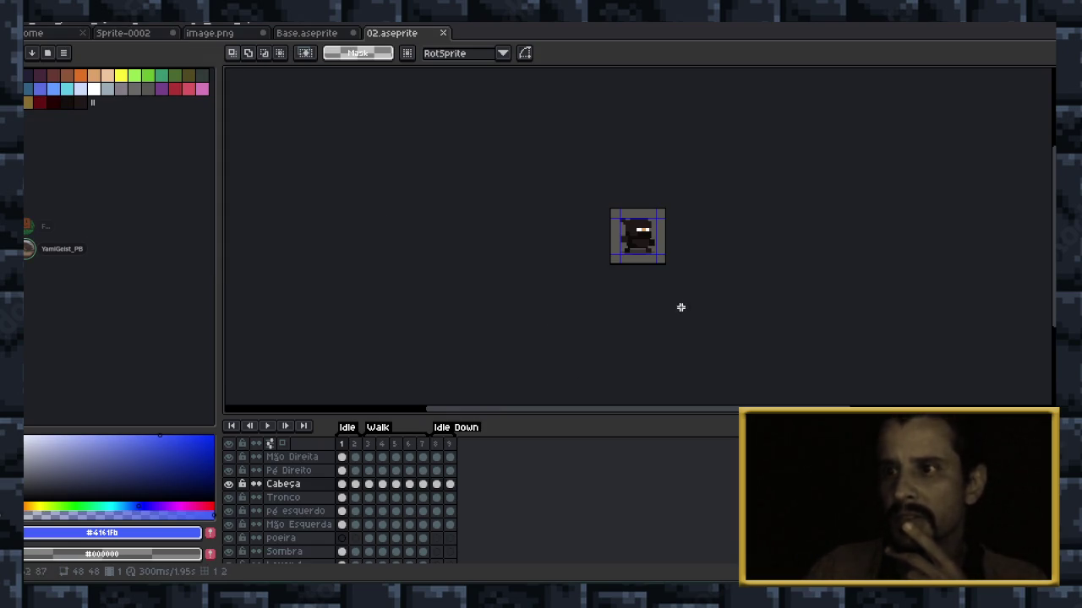
# Zoom in, show frame 3, and play the hooded character's walk animation.
pyautogui.scroll(3, 649, 193)
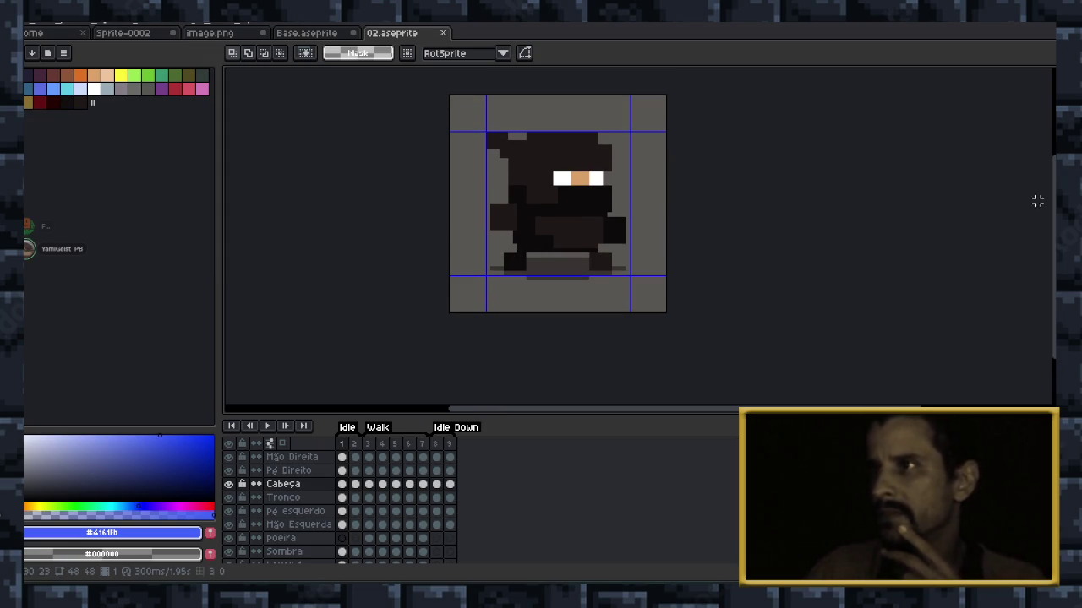
pyautogui.scroll(1, 627, 200)
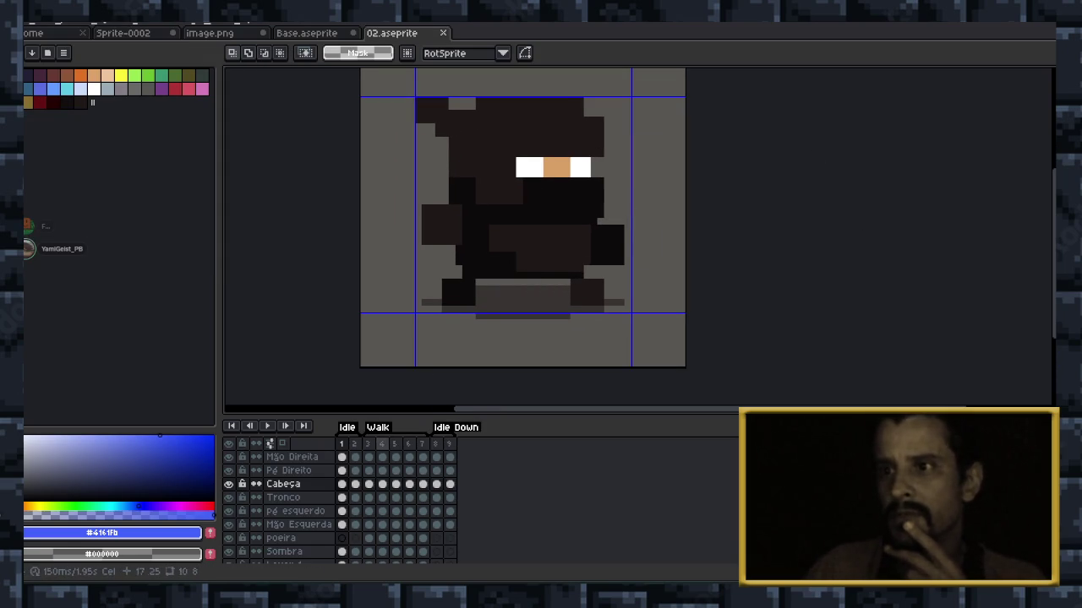
pyautogui.press('Right')
pyautogui.press('Right')
pyautogui.scroll(3, 567, 212)
pyautogui.scroll(-2, 620, 211)
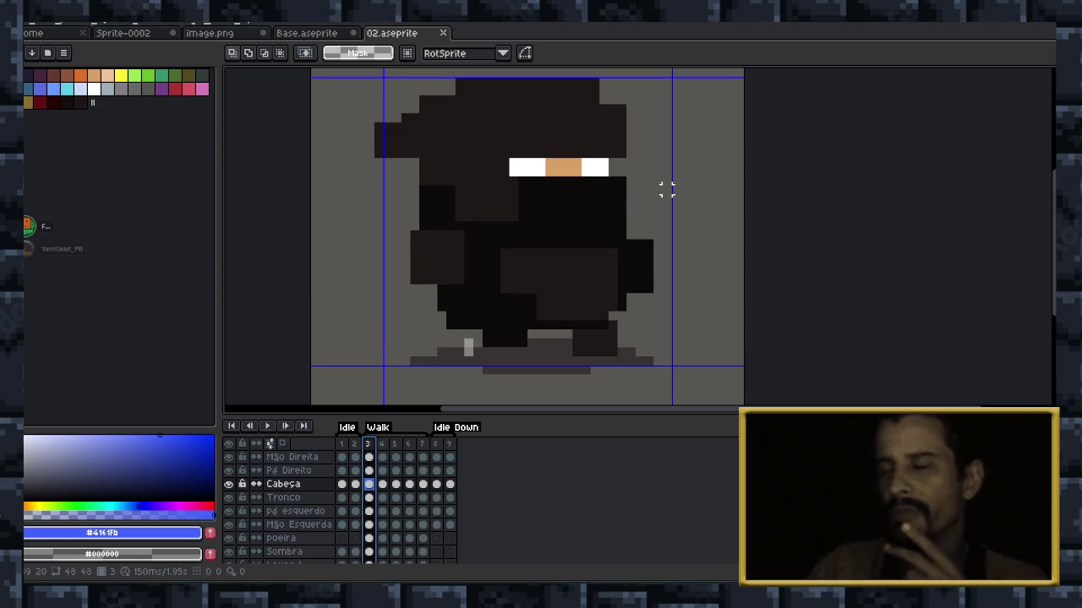
pyautogui.scroll(-1, 650, 191)
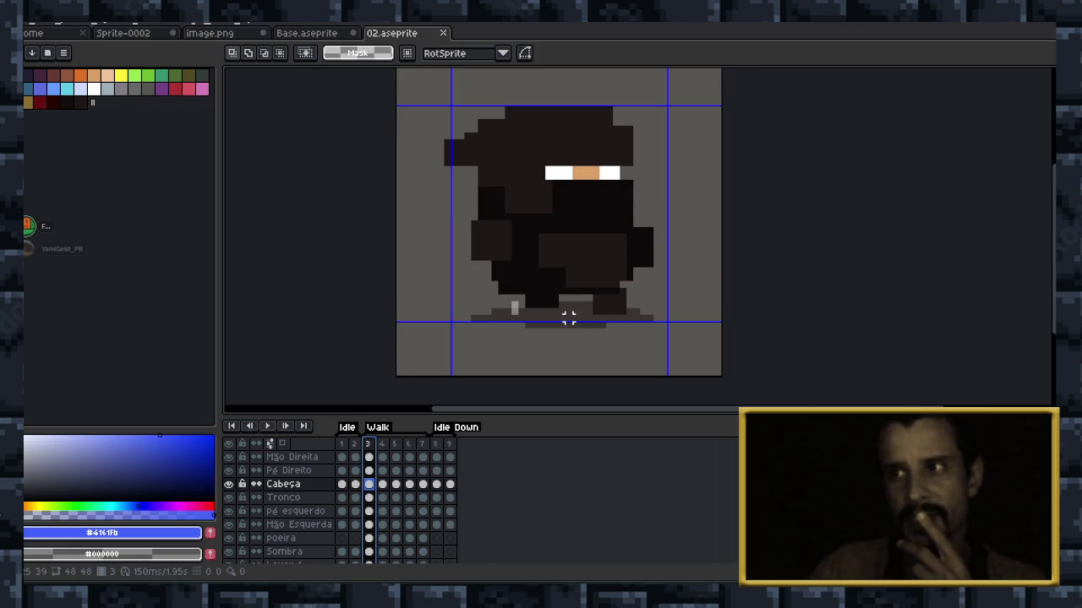
pyautogui.click(267, 426)
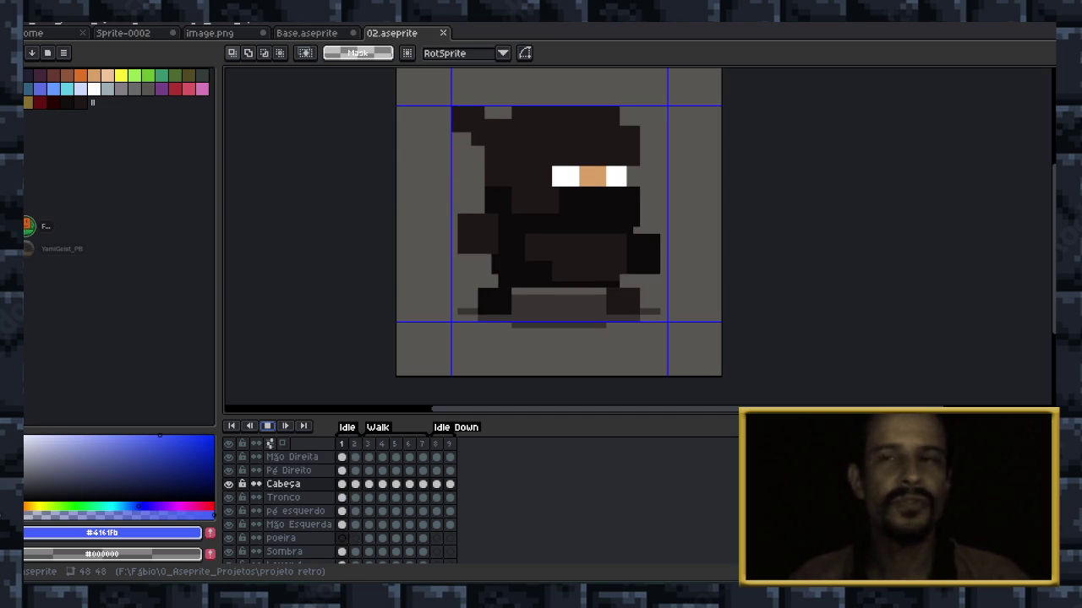
# Watch the ninja animation play, then switch to the Base.aseprite sprite sheet.
pyautogui.scroll(-1, 228, 538)
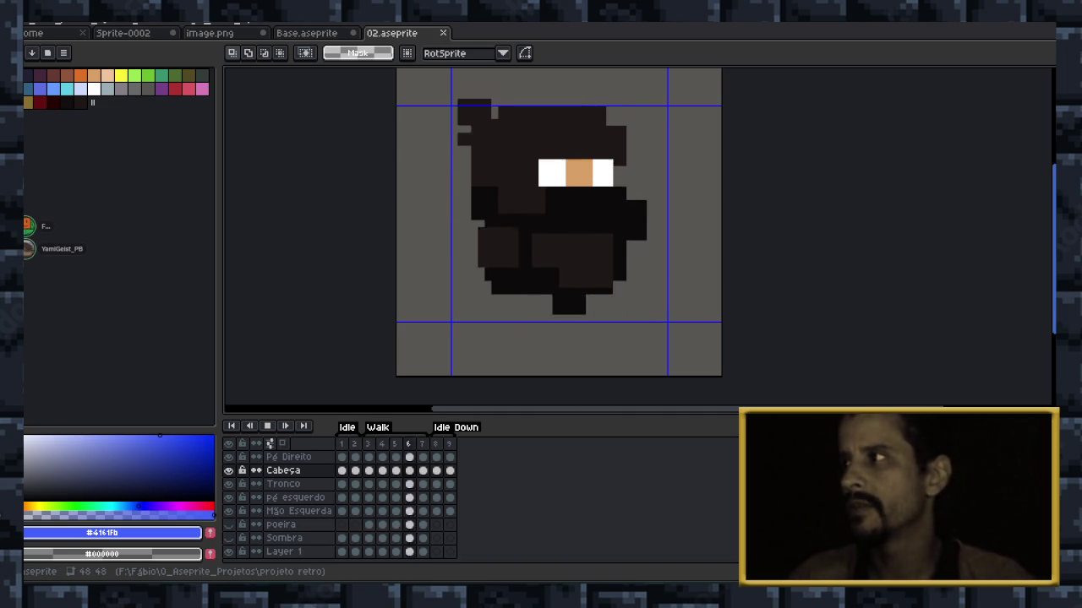
pyautogui.scroll(1, 558, 237)
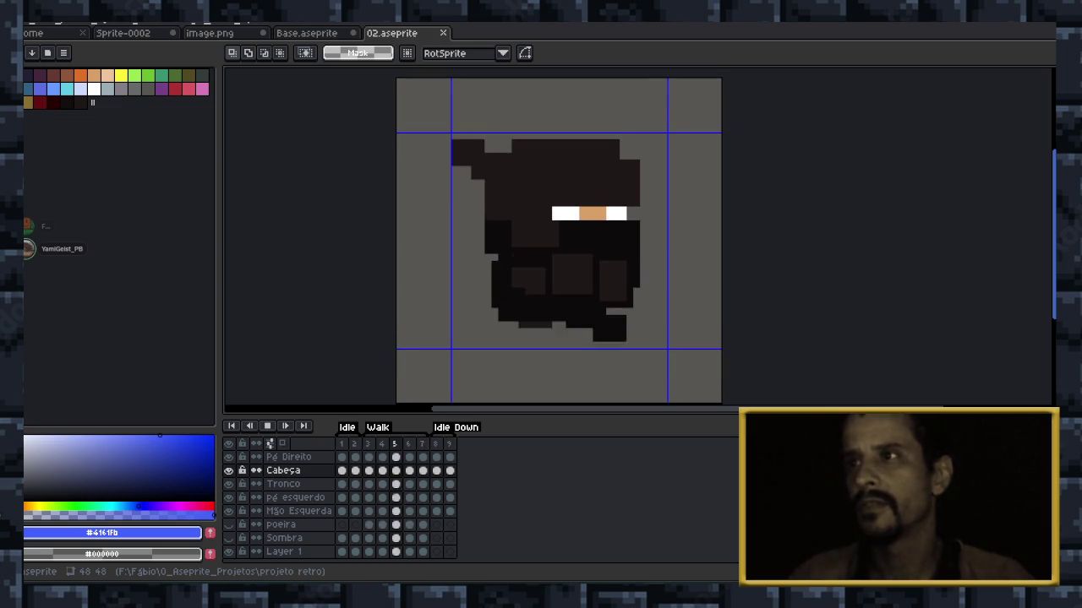
pyautogui.scroll(-1, 559, 237)
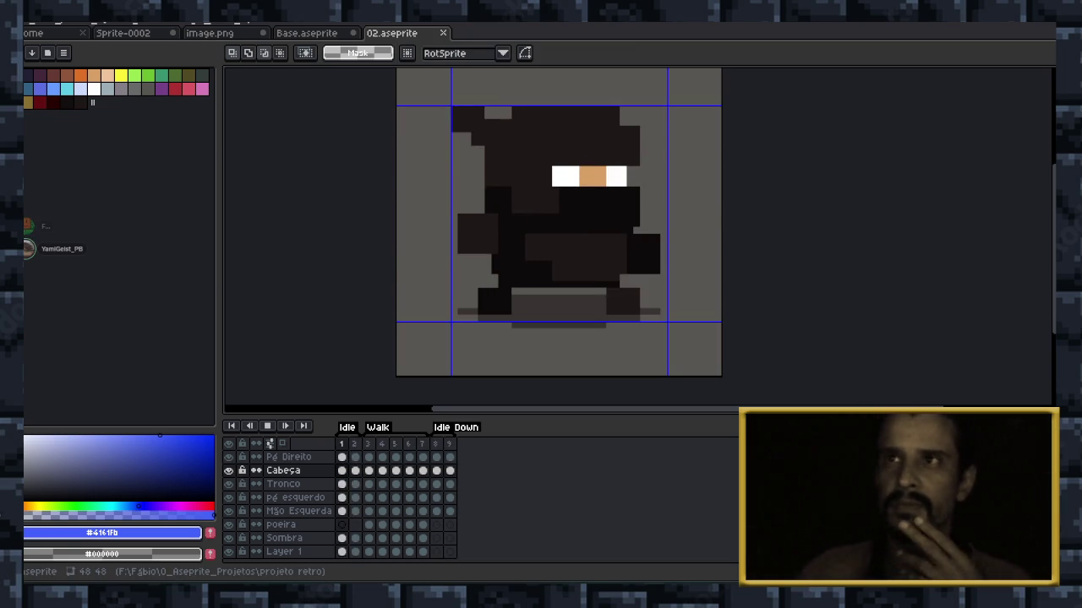
pyautogui.hotkey('ctrl', 'shift', 'Tab')
pyautogui.scroll(-2, 632, 282)
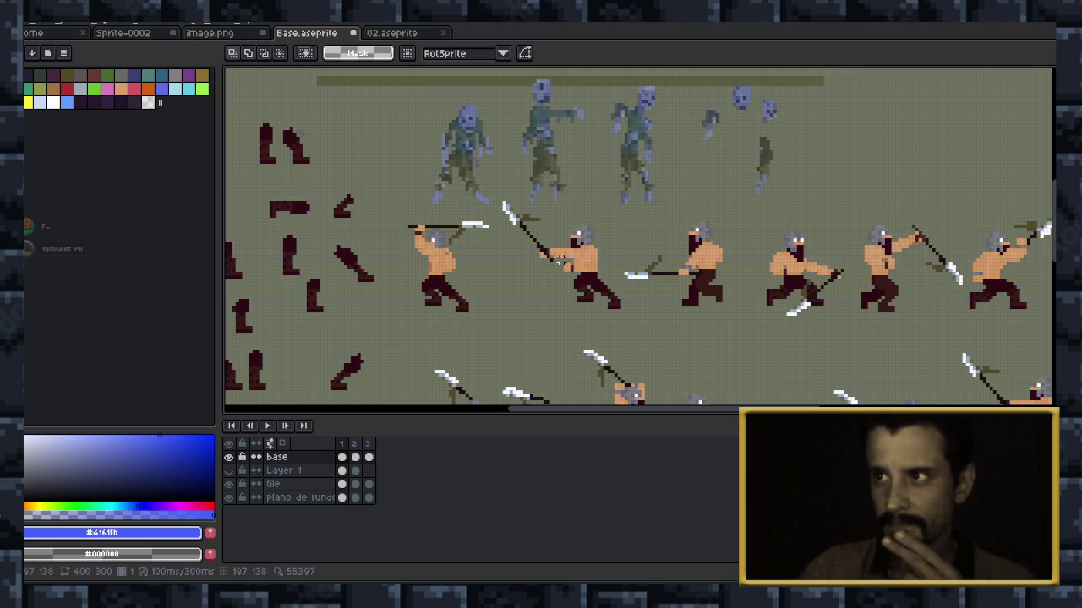
# Cycle tabs from Base.aseprite through 02.aseprite back to image.png.
pyautogui.scroll(-2, 529, 162)
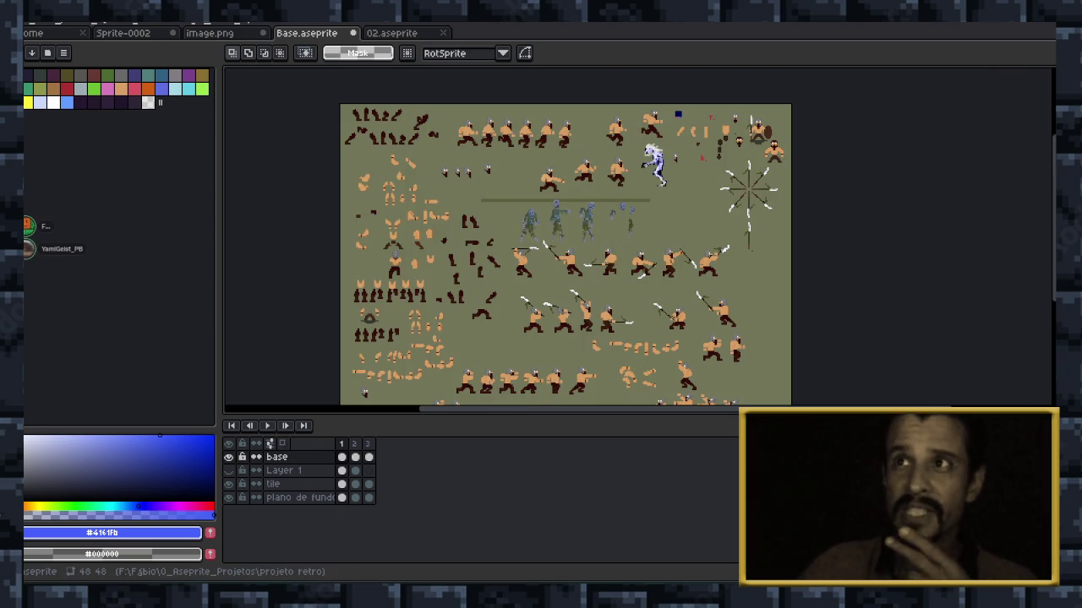
pyautogui.hotkey('ctrl', 'Tab')
pyautogui.hotkey('ctrl', 'shift', 'Tab')
pyautogui.hotkey('ctrl', 'shift', 'Tab')
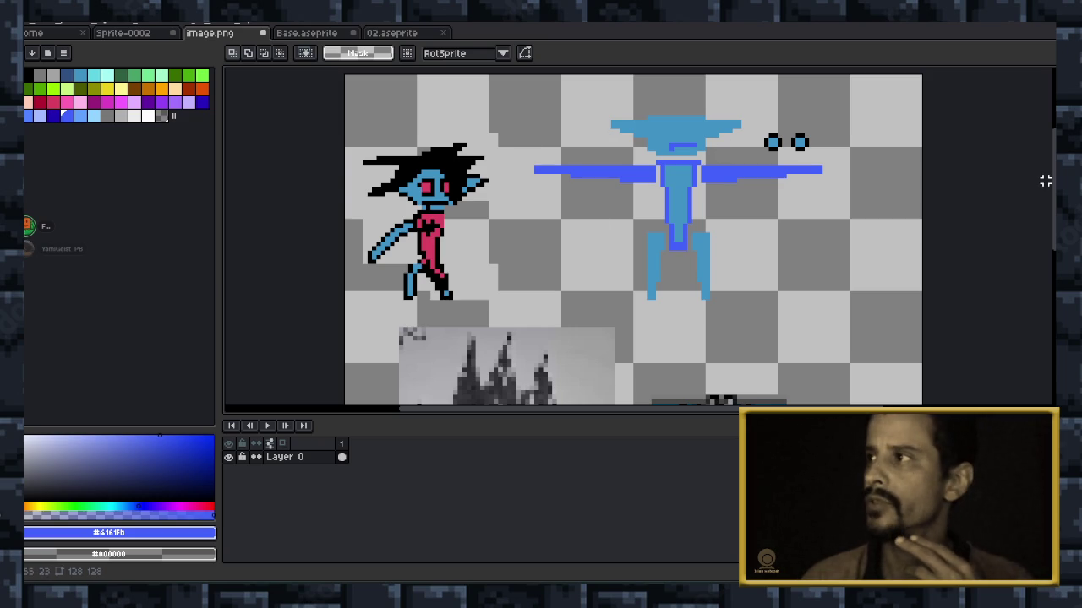
# Extend the blue figure's left-arm lower band further left with the pencil.
pyautogui.scroll(2, 1014, 176)
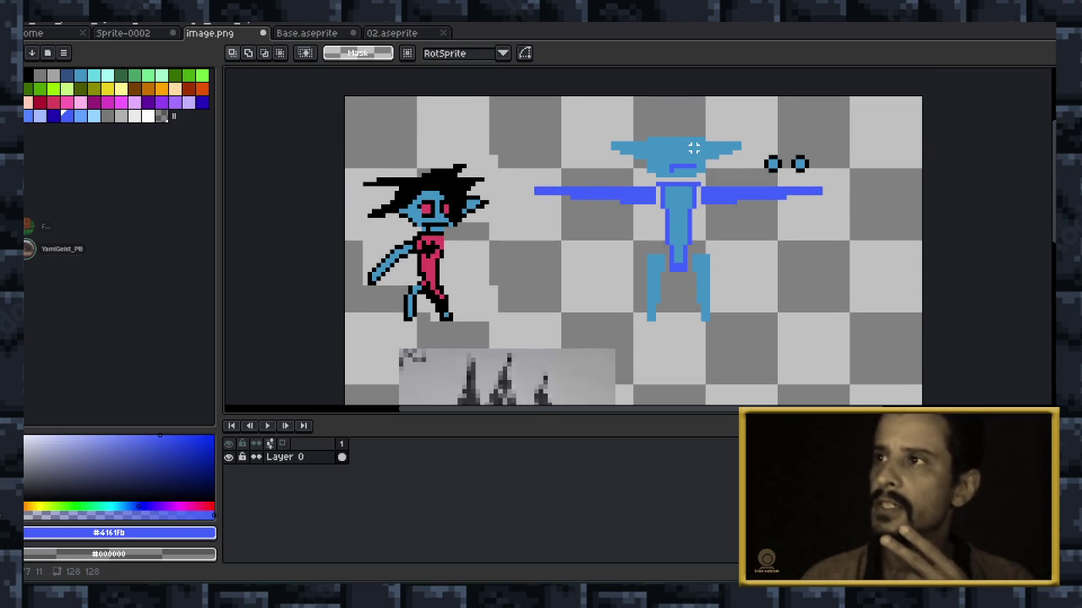
pyautogui.scroll(1, 694, 148)
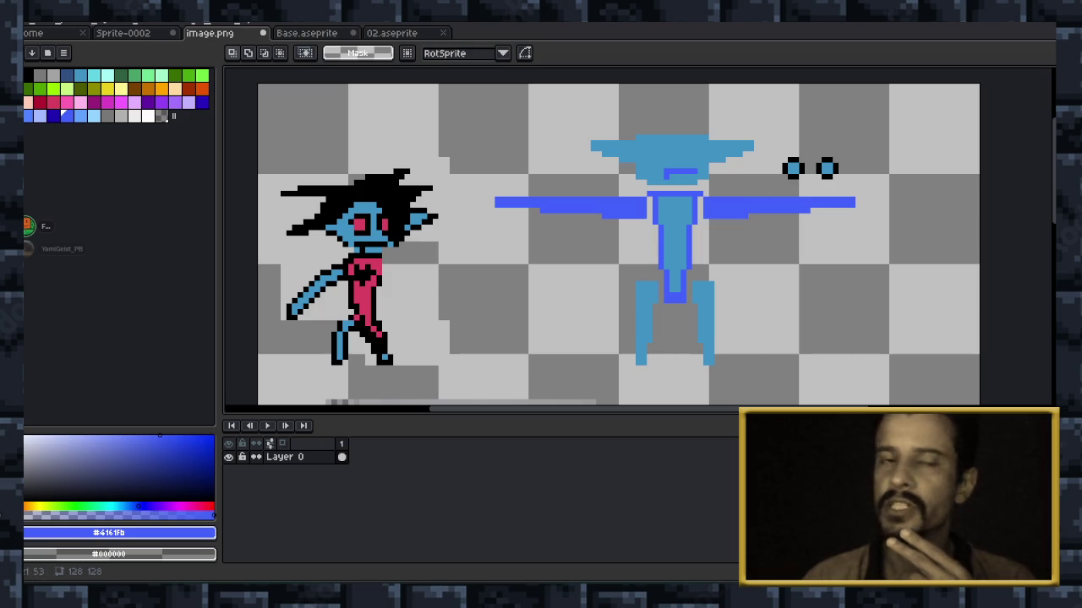
pyautogui.scroll(-1, 617, 236)
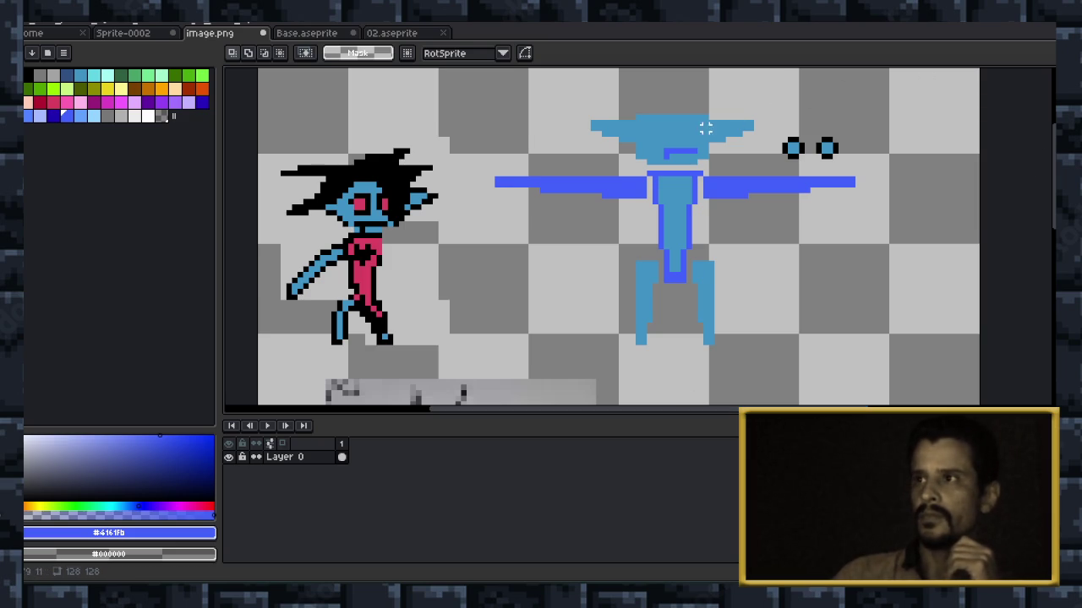
pyautogui.scroll(1, 702, 135)
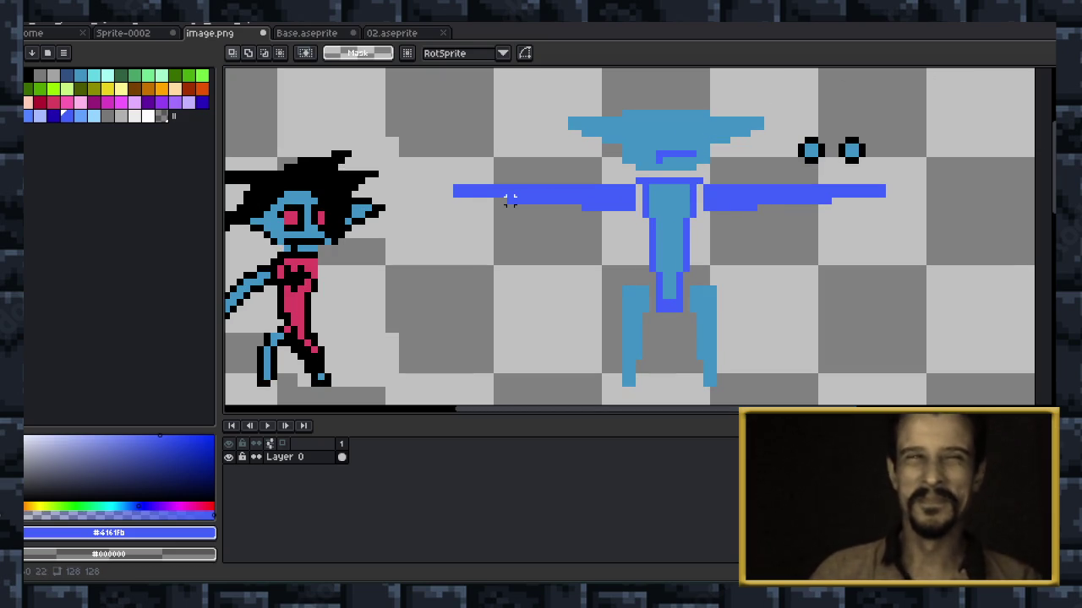
pyautogui.moveTo(510, 204); pyautogui.dragTo(582, 204)
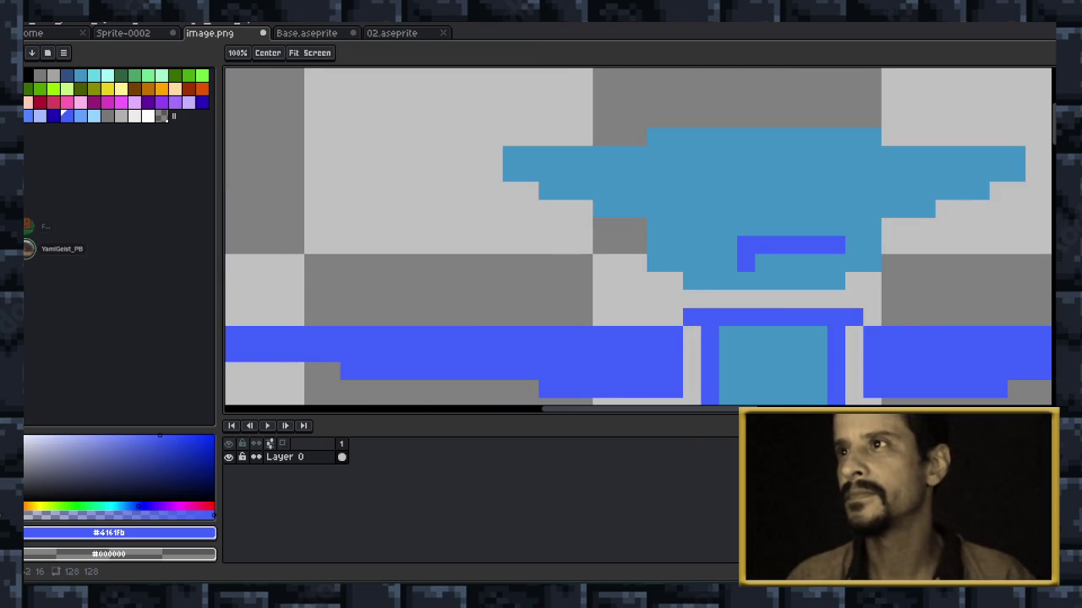
pyautogui.moveTo(564, 316); pyautogui.dragTo(567, 407)
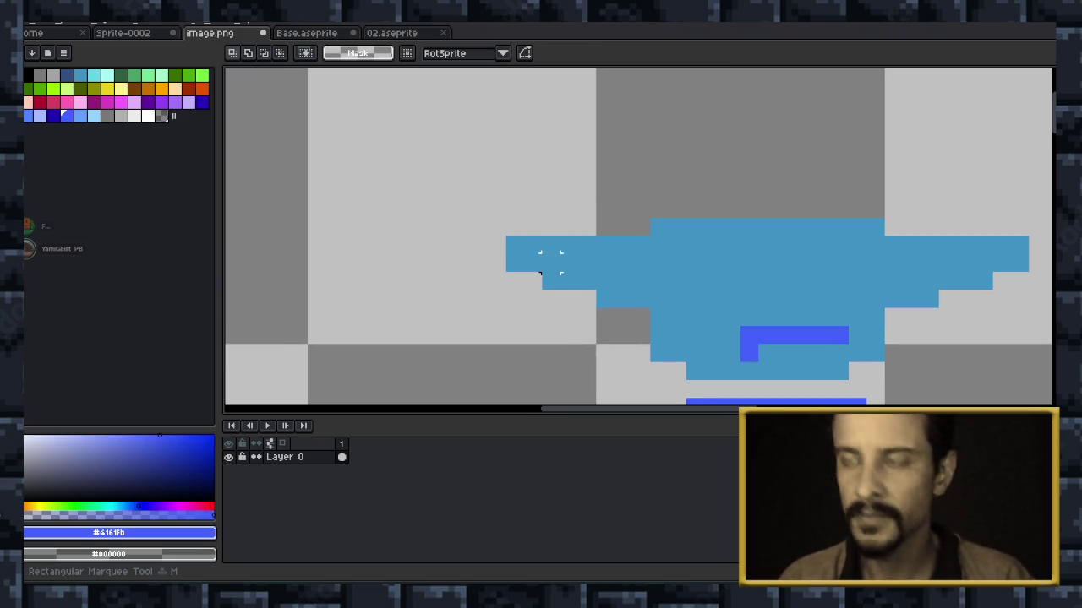
# Raise the head's left tip and the outer ear pixels one pixel each.
pyautogui.moveTo(497, 208); pyautogui.dragTo(585, 299)
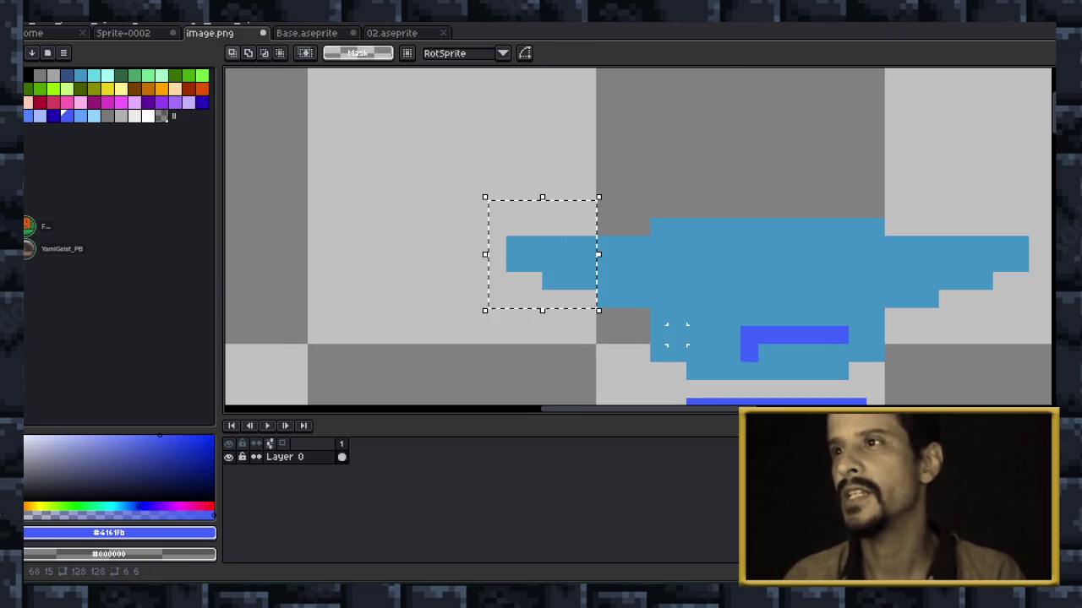
pyautogui.press('Up')
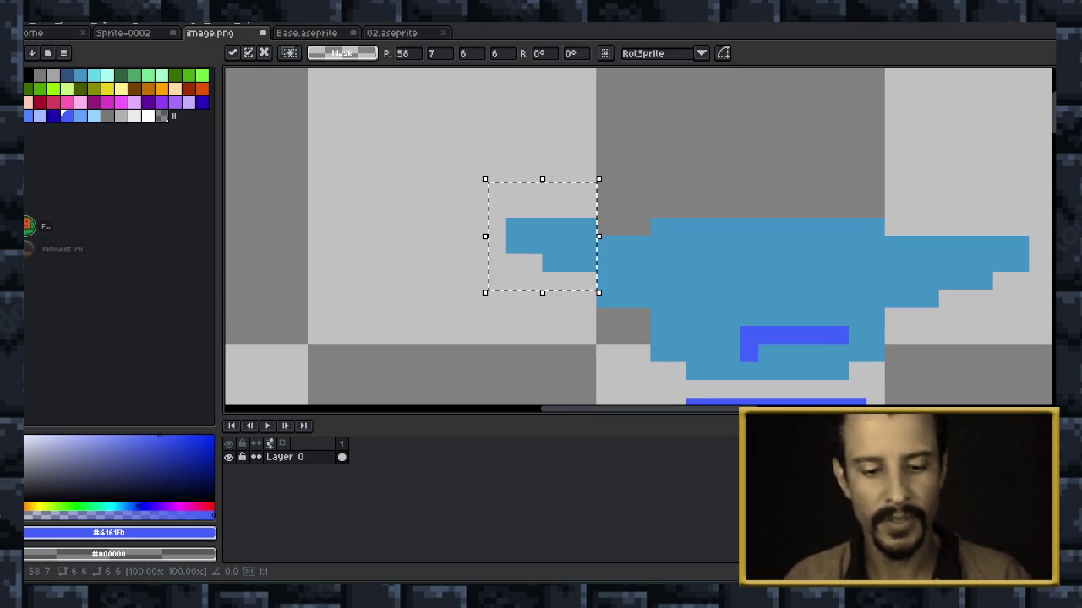
pyautogui.hotkey('ctrl', 'd')
pyautogui.moveTo(470, 183); pyautogui.dragTo(561, 291)
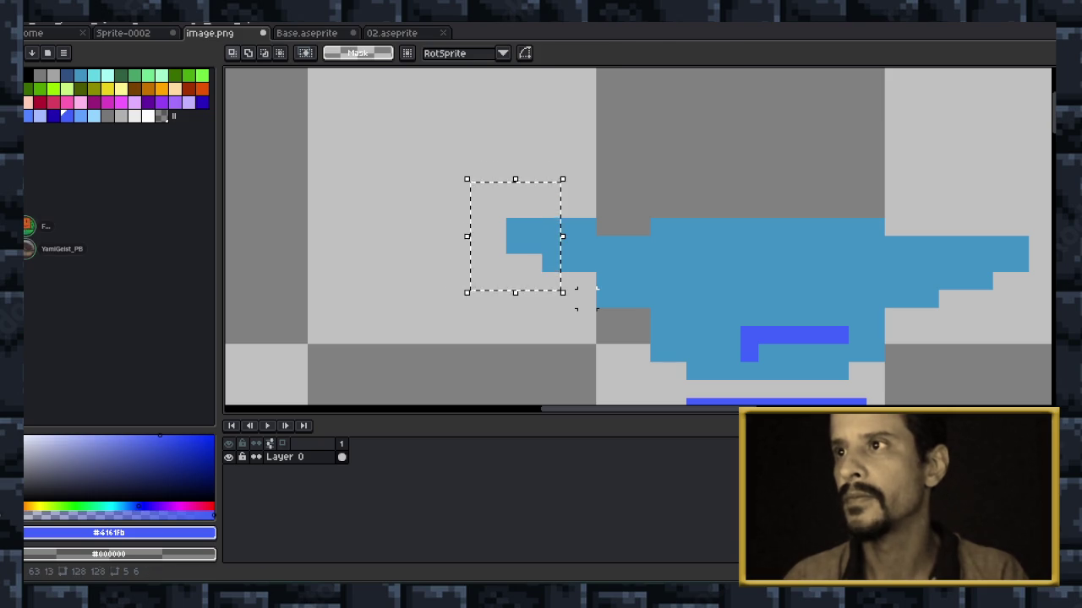
pyautogui.press('Up')
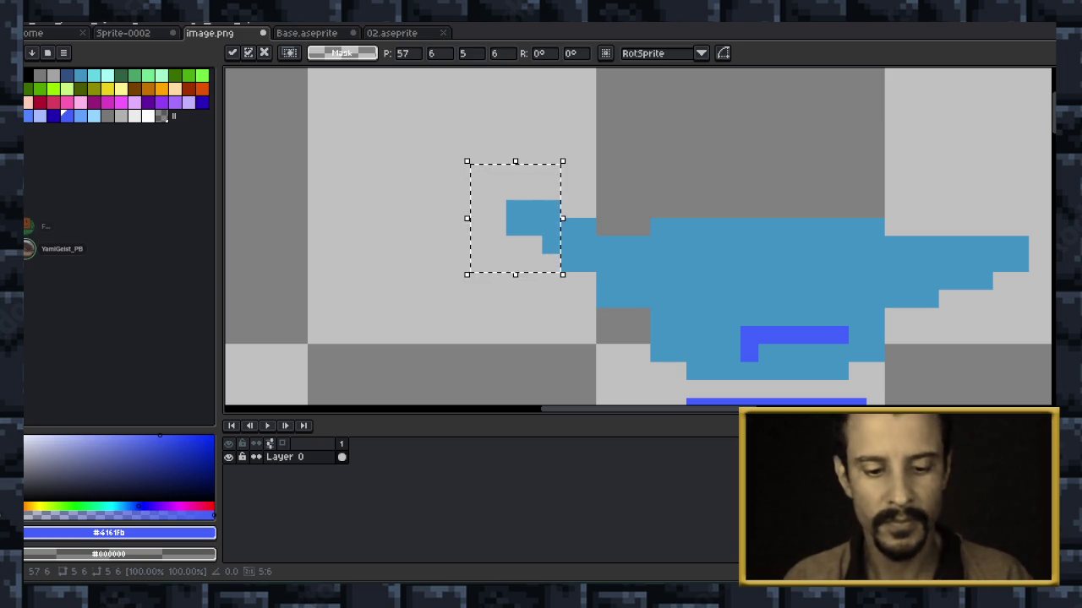
pyautogui.hotkey('ctrl', 'd')
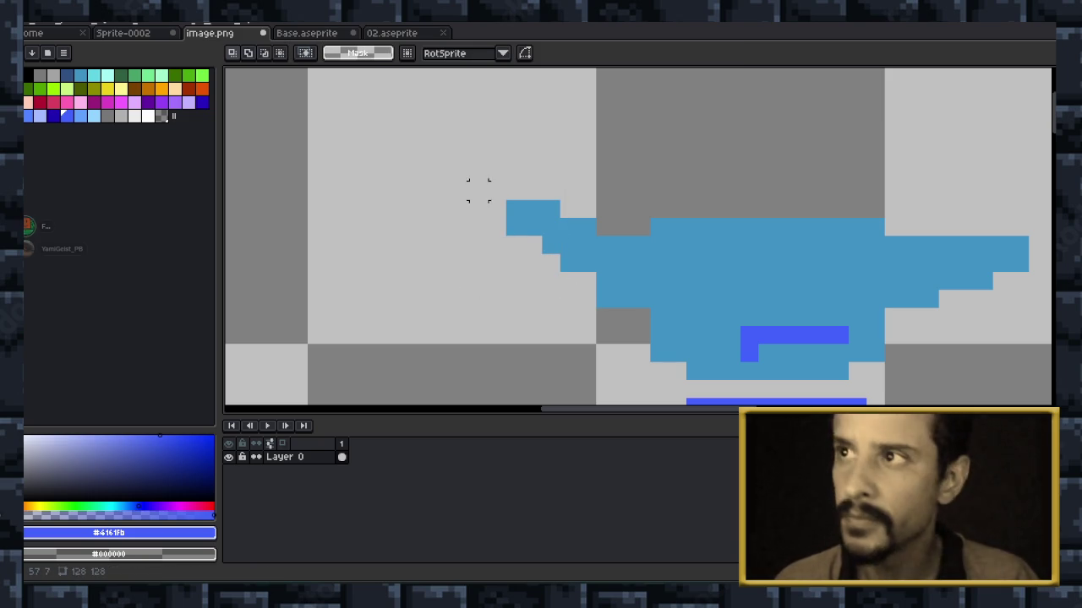
# Lift the ear's outermost point, rejoin the loose blue block, and raise the left tip again.
pyautogui.moveTo(489, 163); pyautogui.dragTo(524, 254)
pyautogui.press('Up')
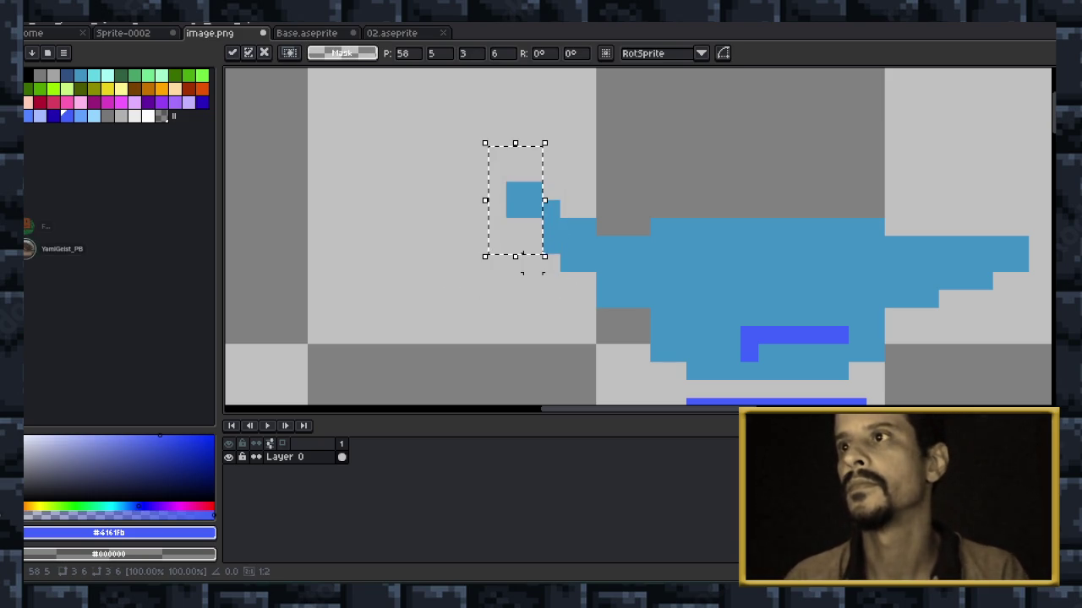
pyautogui.press('Down')
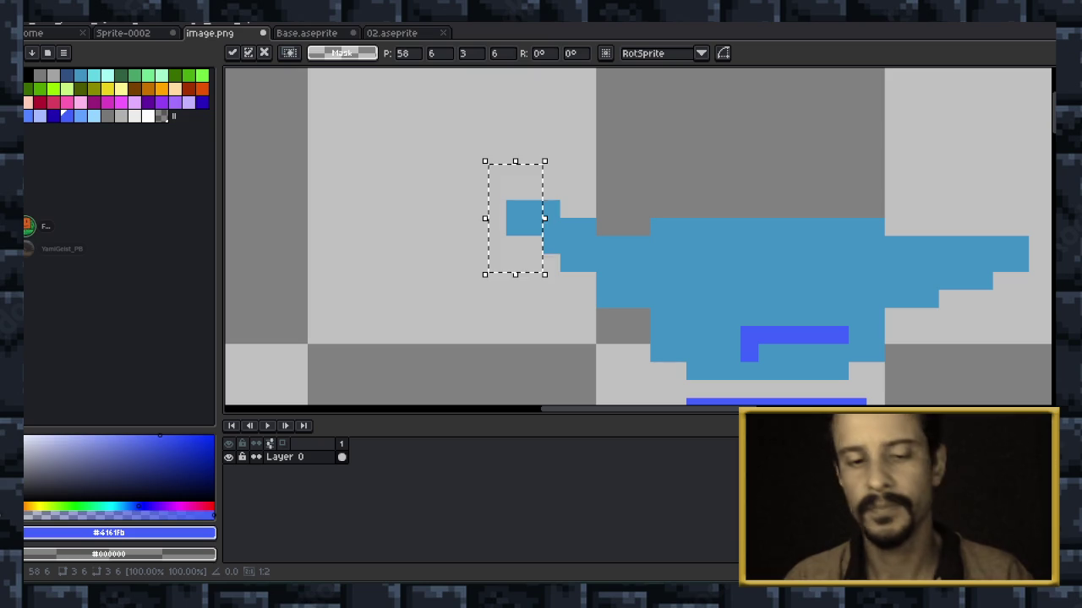
pyautogui.hotkey('ctrl', 'd')
pyautogui.moveTo(478, 190); pyautogui.dragTo(538, 247)
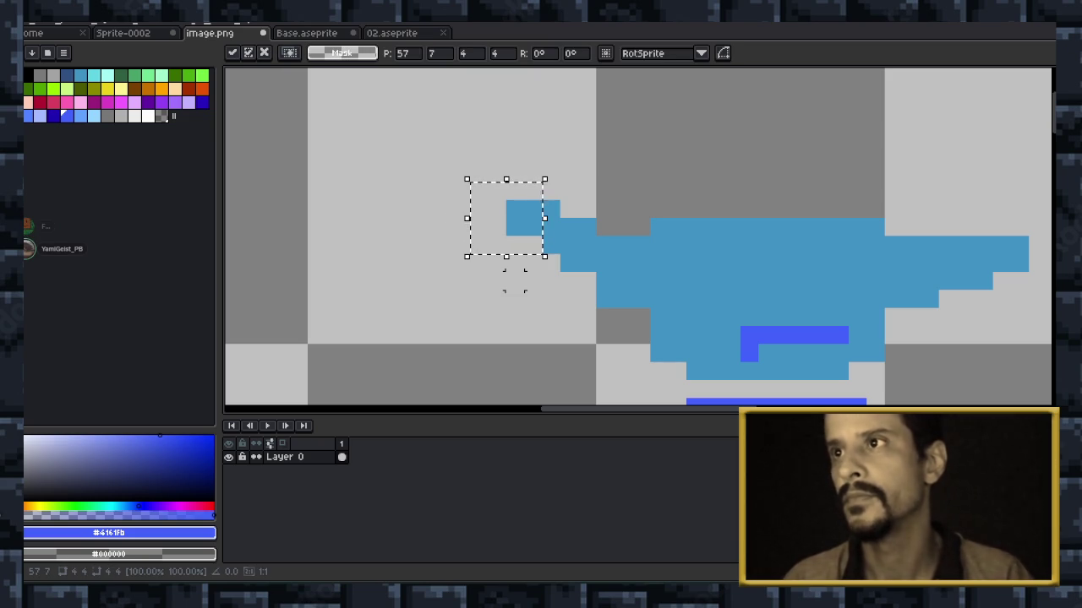
pyautogui.hotkey('ctrl', 'd')
pyautogui.moveTo(478, 190); pyautogui.dragTo(518, 246)
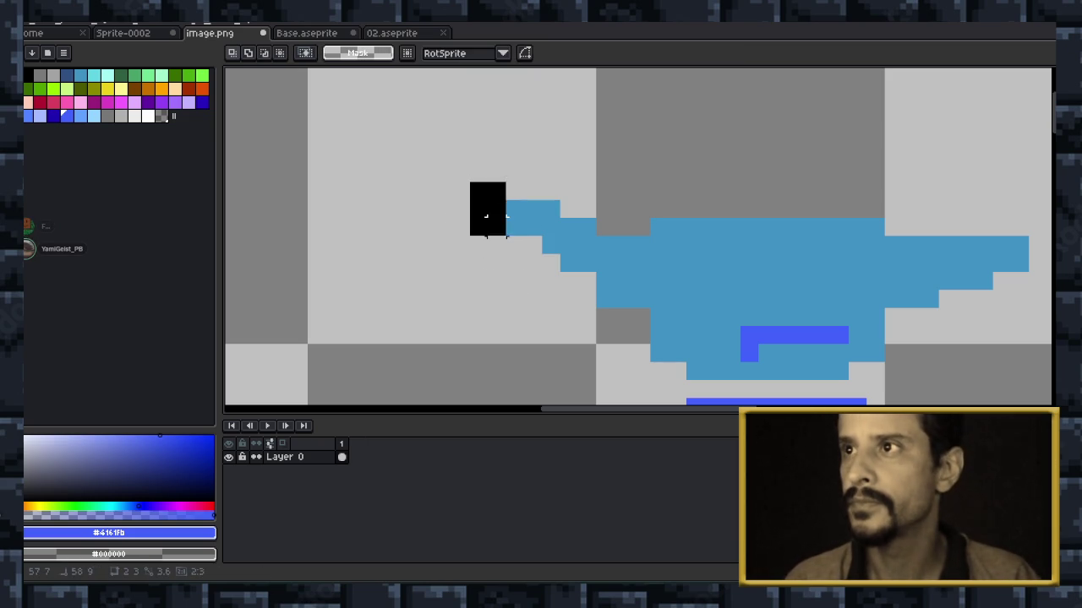
pyautogui.press('Up')
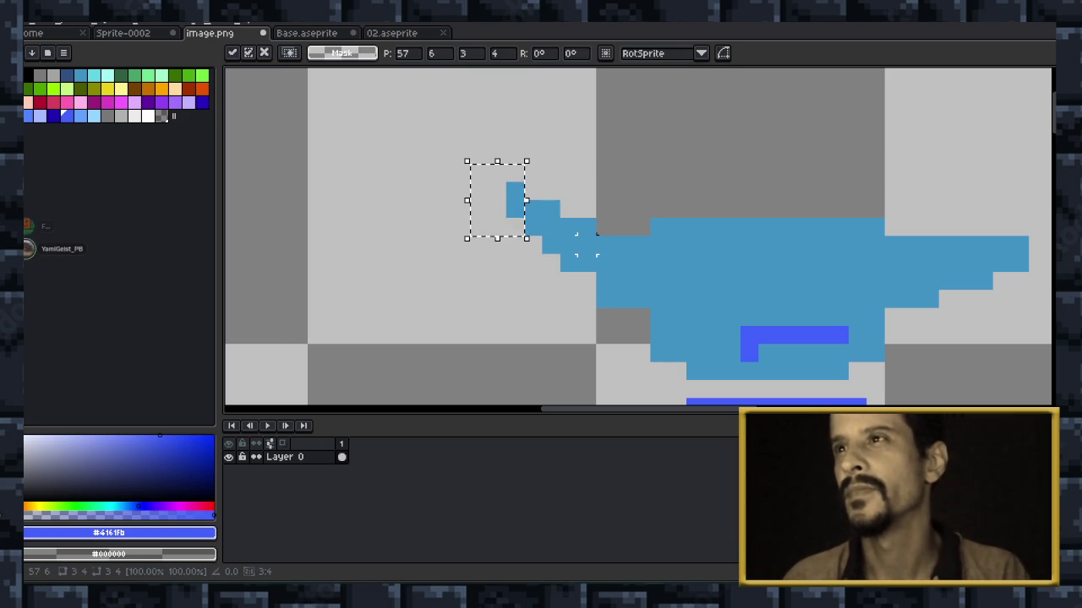
pyautogui.hscroll(2, 713, 254)
pyautogui.hscroll(3, 640, 240)
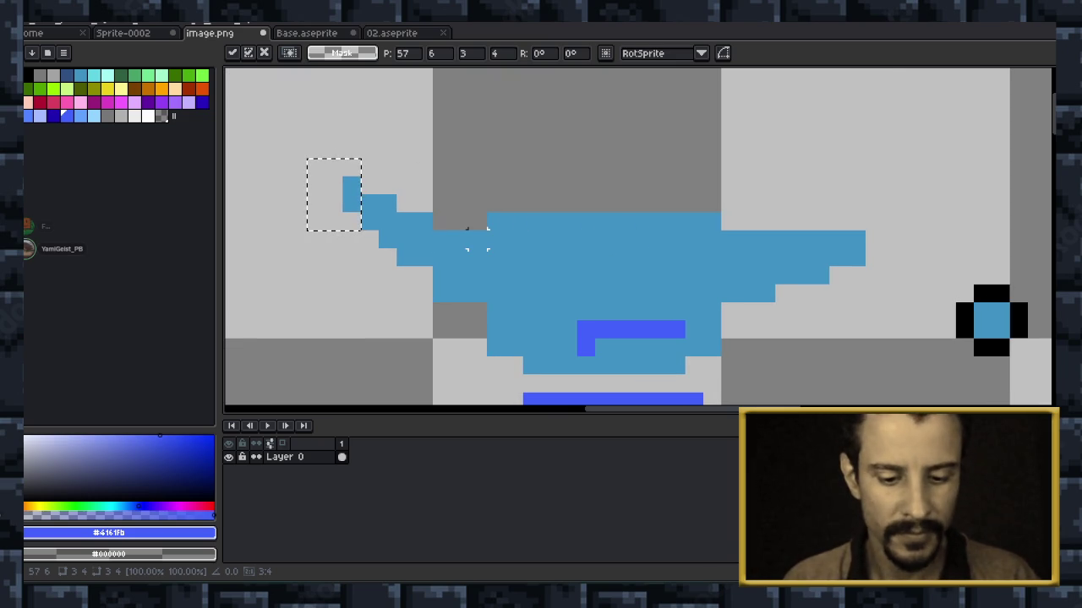
pyautogui.hotkey('ctrl', 'd')
# Raise the whole left end of the head one pixel, fine-tune it, and commit.
pyautogui.moveTo(328, 145)
pyautogui.mouseDown()
pyautogui.moveTo(431, 318)
pyautogui.moveTo(470, 340)
pyautogui.mouseUp()
pyautogui.press('Up')
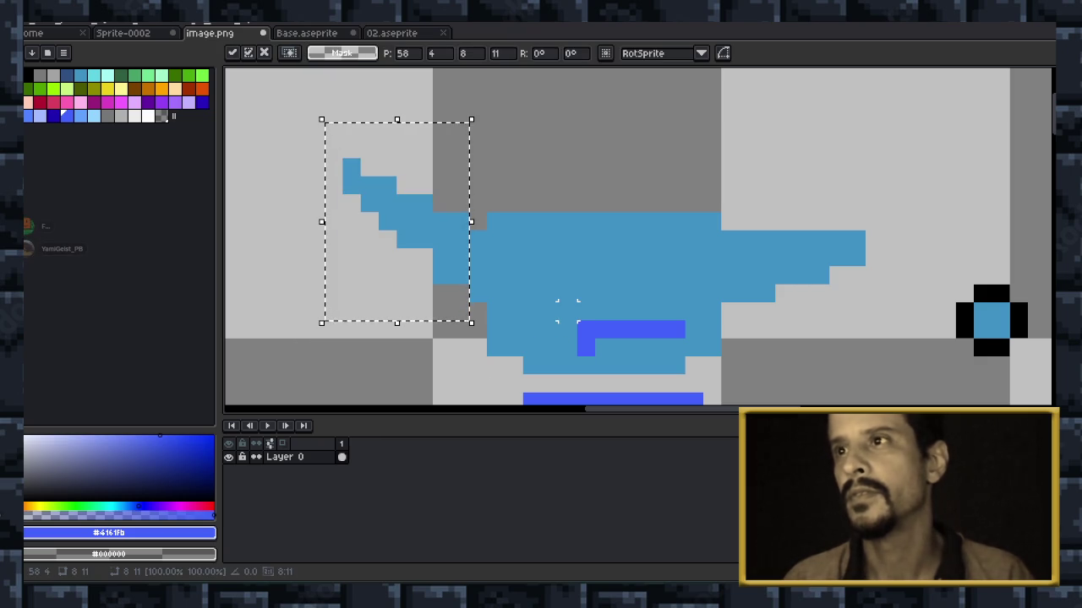
pyautogui.scroll(-1, 549, 310)
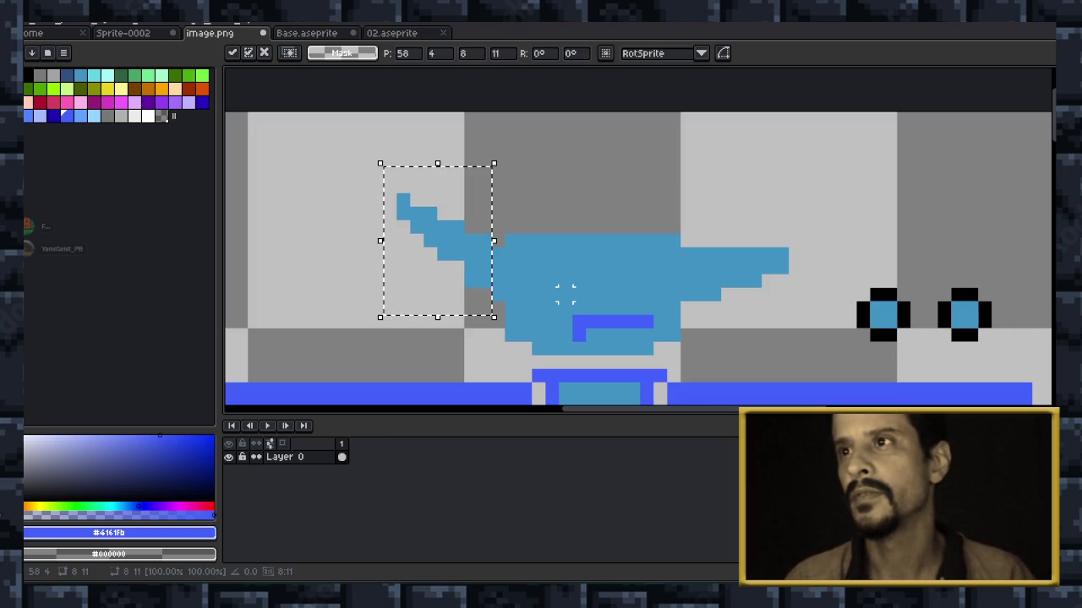
pyautogui.press('Right')
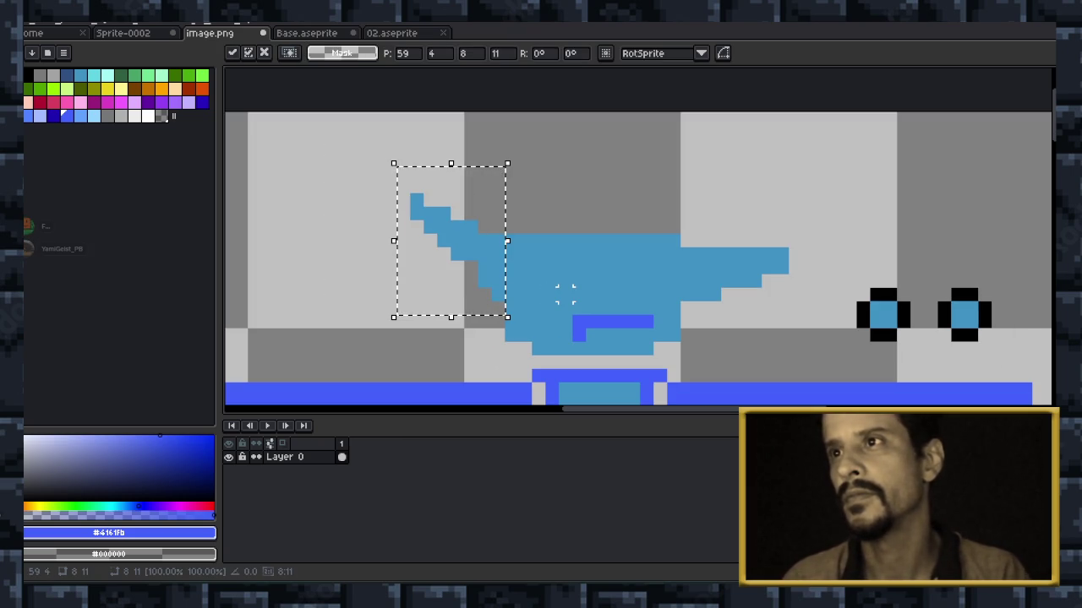
pyautogui.press('Down')
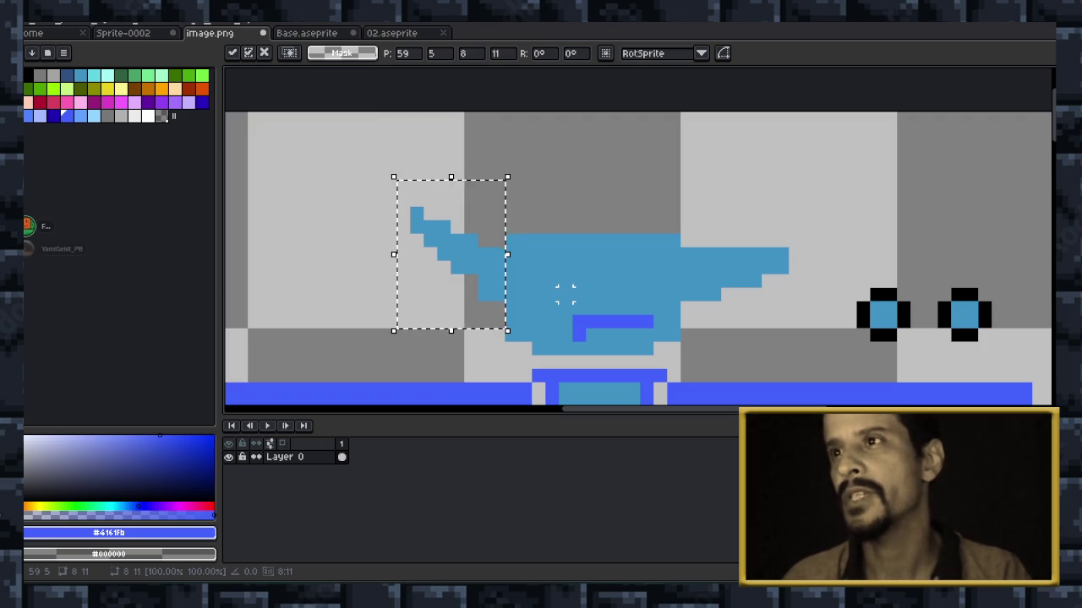
pyautogui.press('Up')
pyautogui.press('Left')
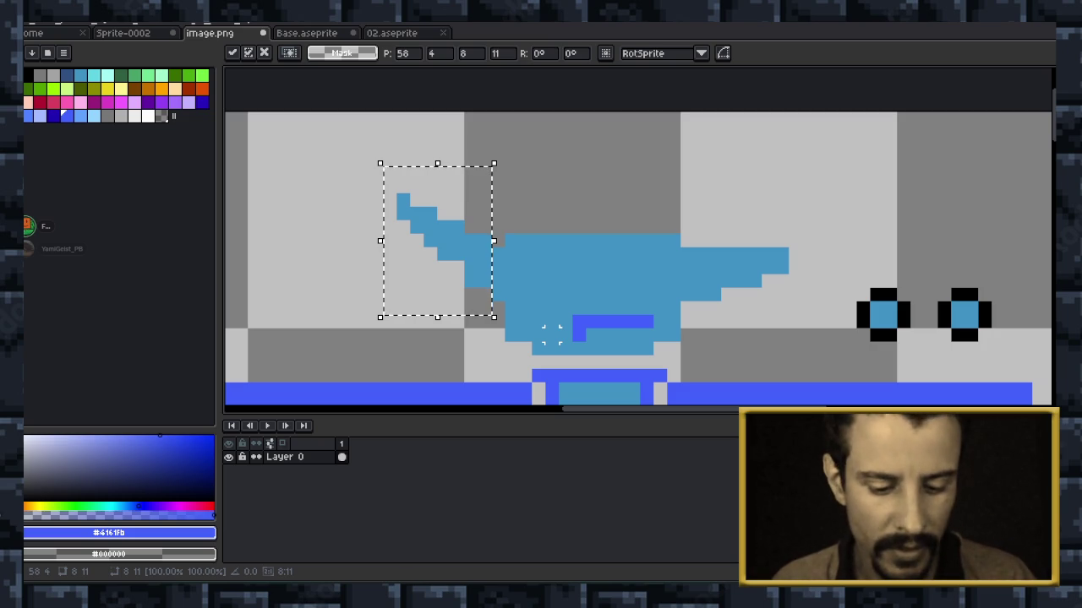
pyautogui.press('Return')
pyautogui.moveTo(538, 347); pyautogui.dragTo(499, 284)
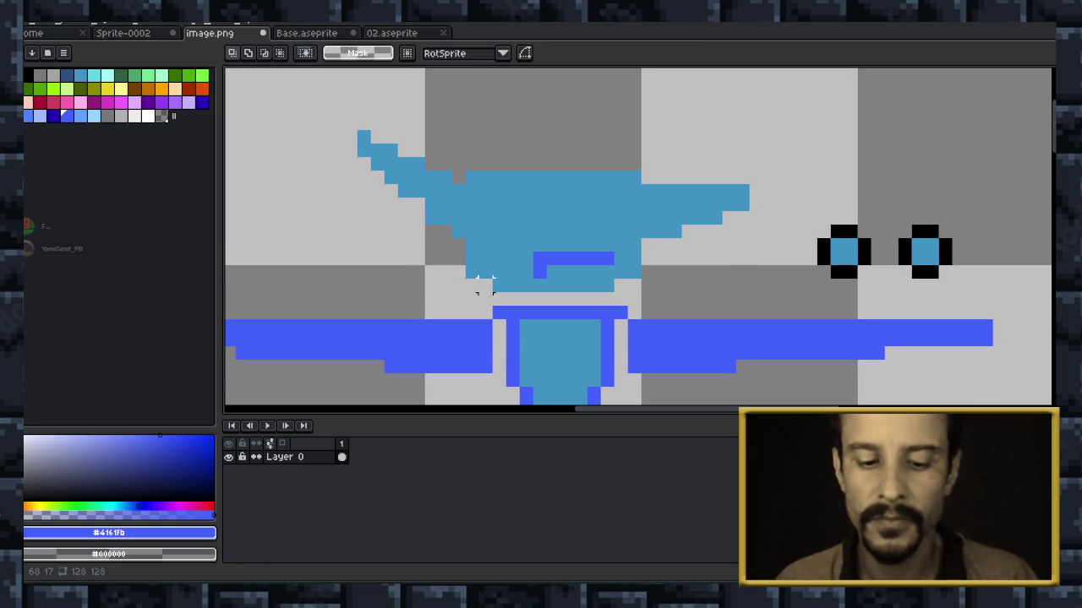
# Delete the long flat extension on the right side of the head.
pyautogui.press('b')
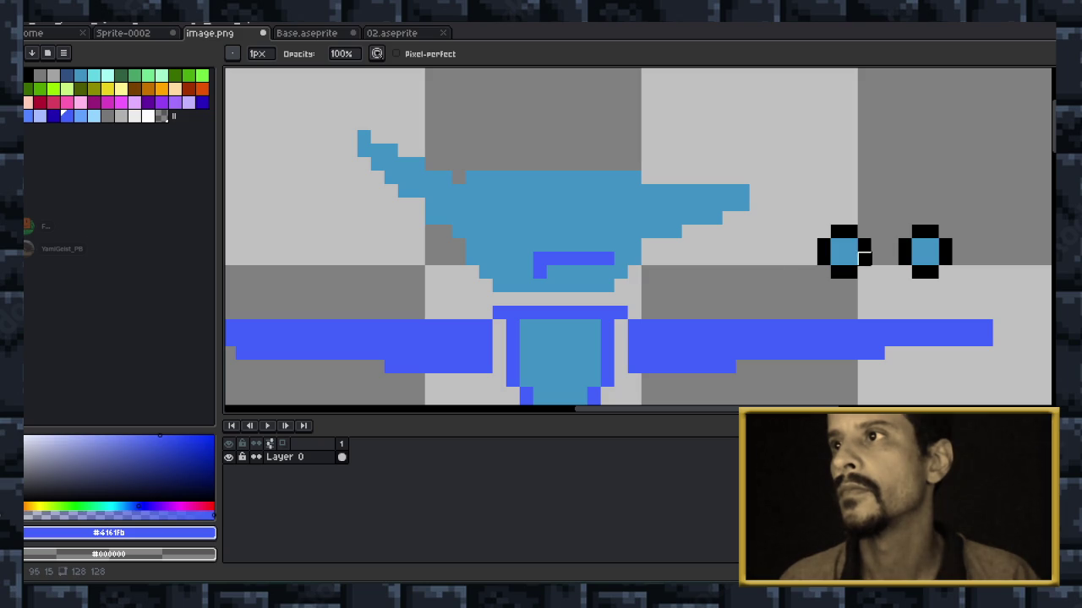
pyautogui.moveTo(850, 258); pyautogui.dragTo(818, 292)
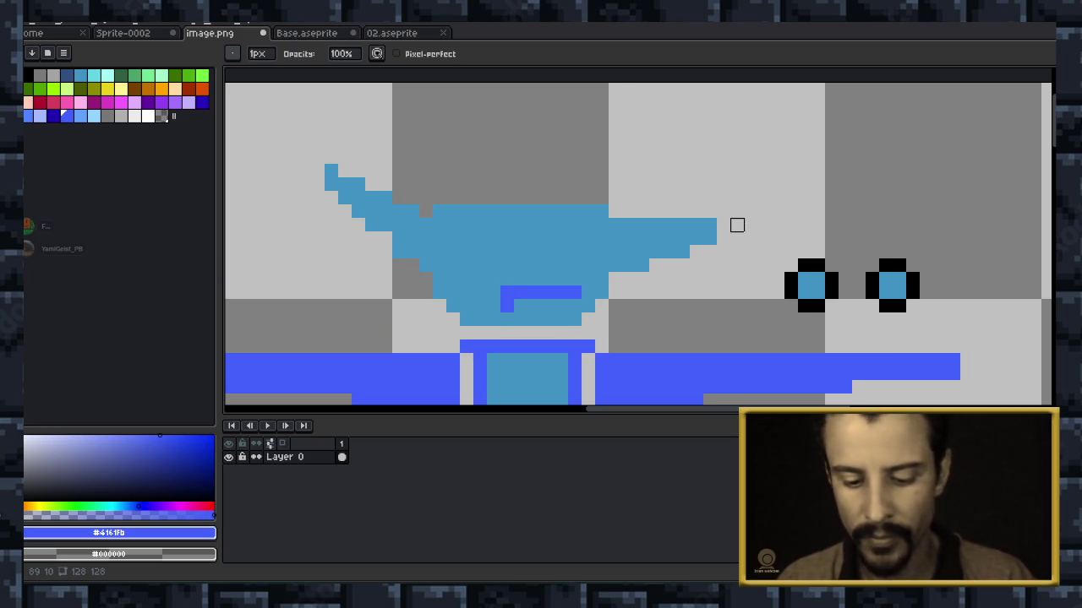
pyautogui.press('m')
pyautogui.moveTo(729, 179)
pyautogui.mouseDown()
pyautogui.moveTo(629, 292)
pyautogui.moveTo(606, 288)
pyautogui.mouseUp()
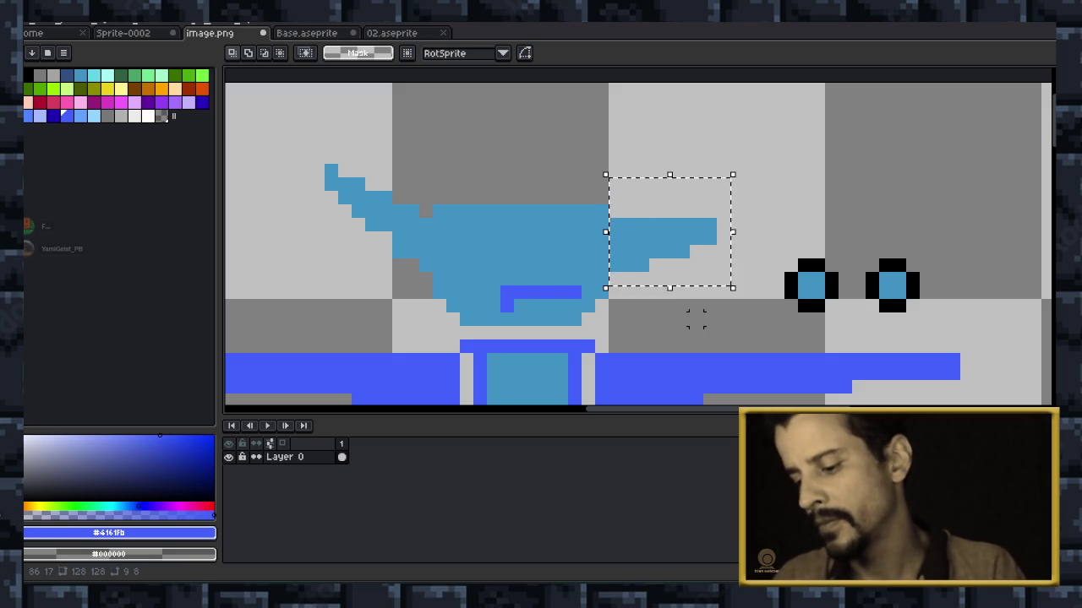
pyautogui.press('Delete')
# Copy the pointed left ear onto the top of the head as a short horn.
pyautogui.moveTo(302, 144)
pyautogui.mouseDown()
pyautogui.moveTo(372, 252)
pyautogui.moveTo(435, 289)
pyautogui.mouseUp()
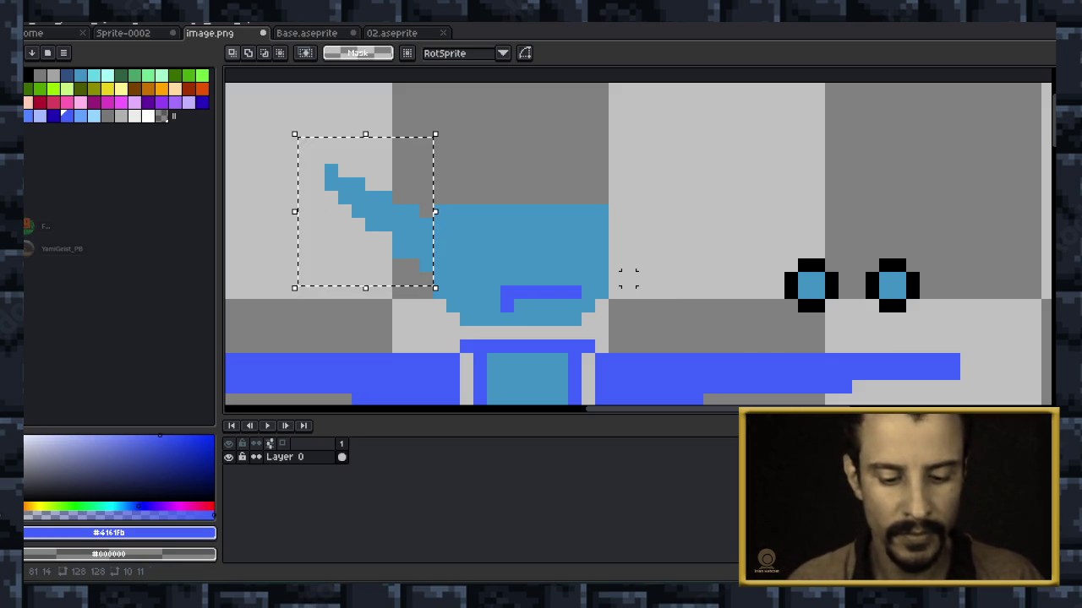
pyautogui.press('Right')
pyautogui.press('Right')
pyautogui.press('Right')
pyautogui.press('Right')
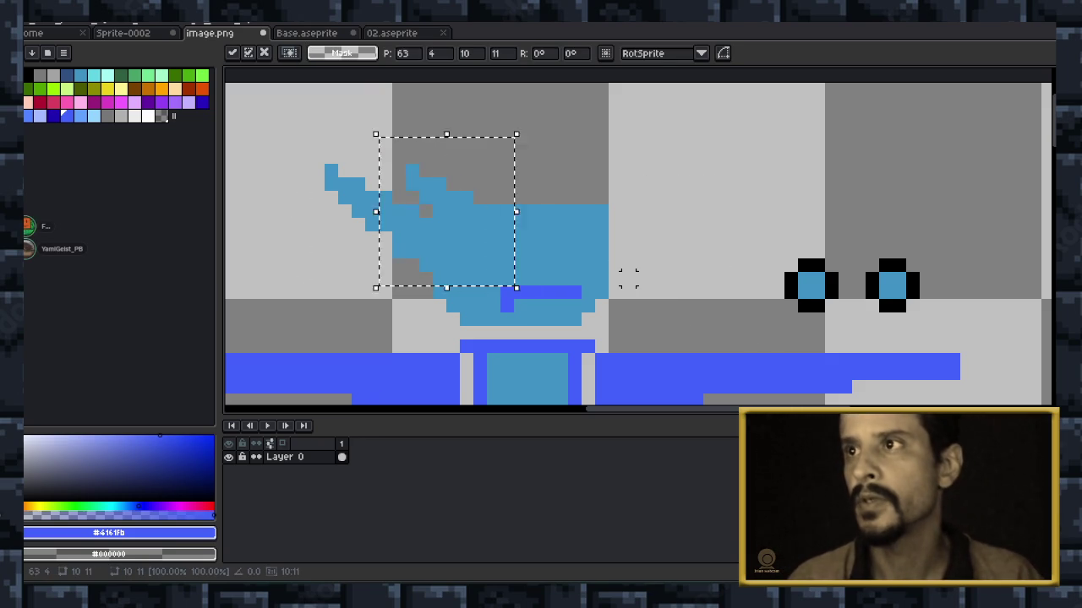
pyautogui.press('Right')
pyautogui.press('Right')
pyautogui.press('Right')
pyautogui.press('Left')
pyautogui.press('Left')
pyautogui.press('Left')
pyautogui.press('Left')
pyautogui.press('Up')
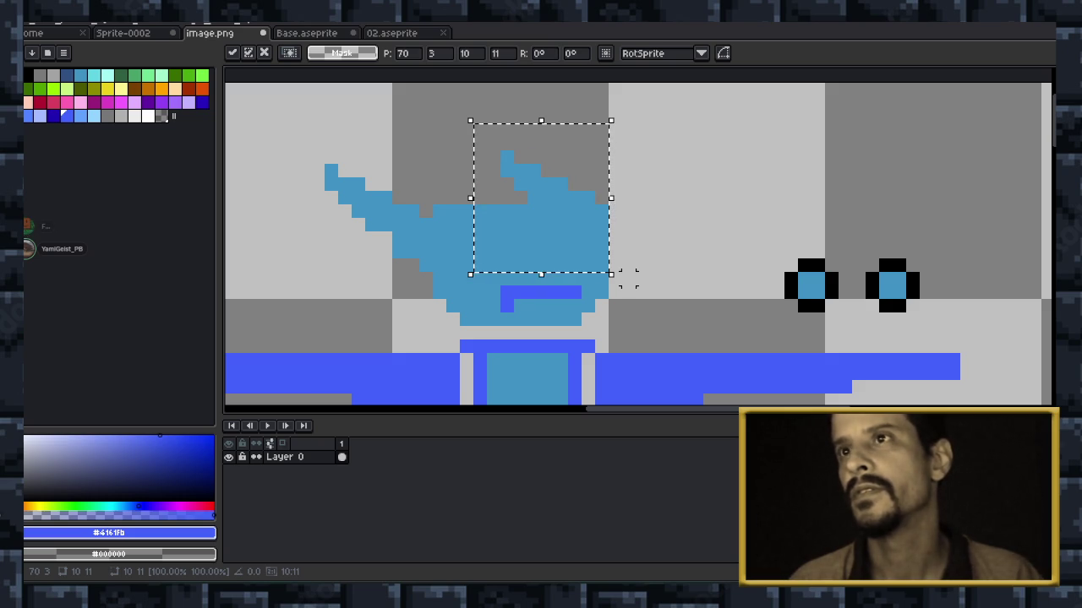
pyautogui.press('Up')
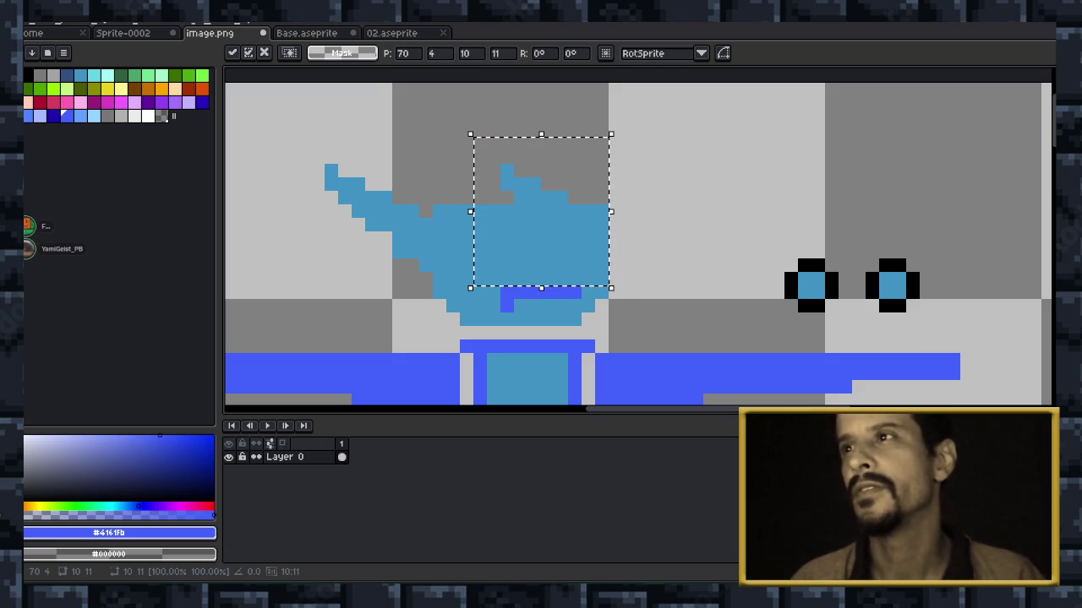
pyautogui.hscroll(3, 588, 231)
pyautogui.hscroll(1, 589, 231)
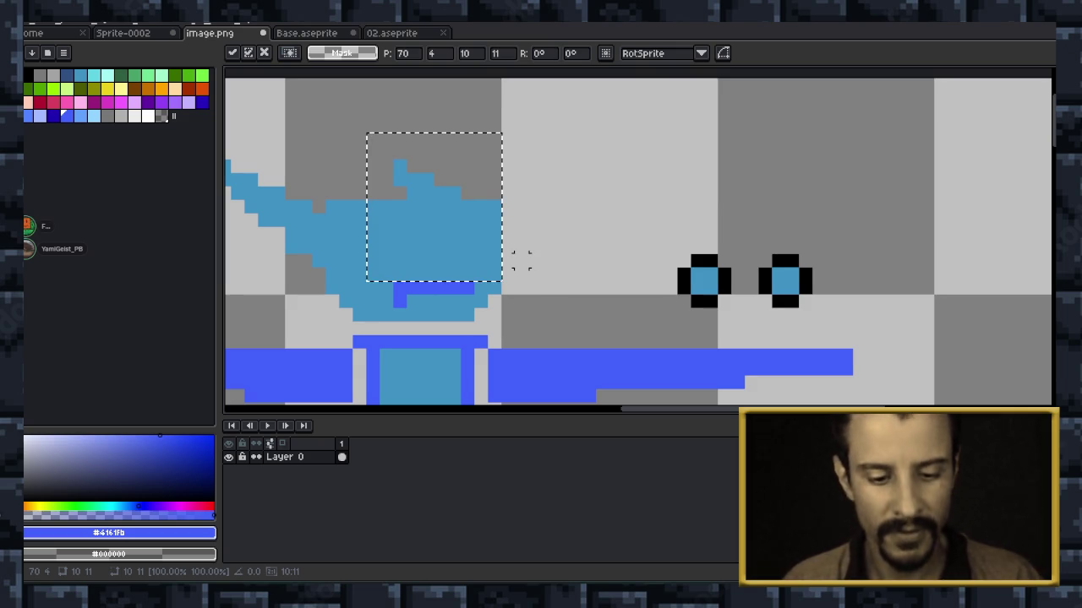
pyautogui.hotkey('ctrl', 'd')
# Return to the pencil and recenter the view on the head.
pyautogui.hscroll(-2, 583, 273)
pyautogui.hscroll(-3, 583, 273)
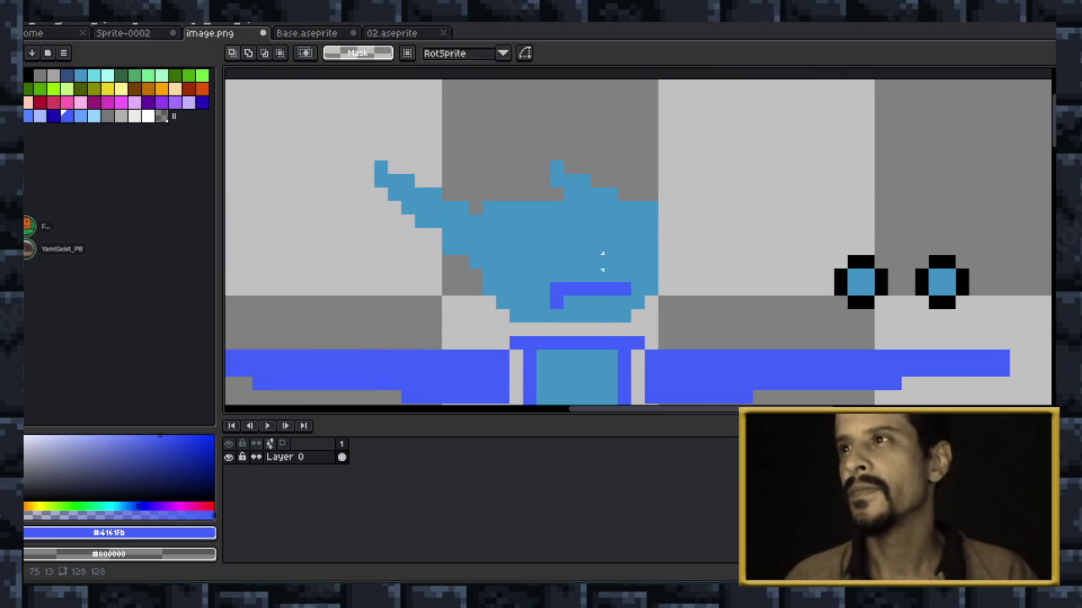
pyautogui.scroll(1, 583, 273)
pyautogui.hscroll(-1, 583, 273)
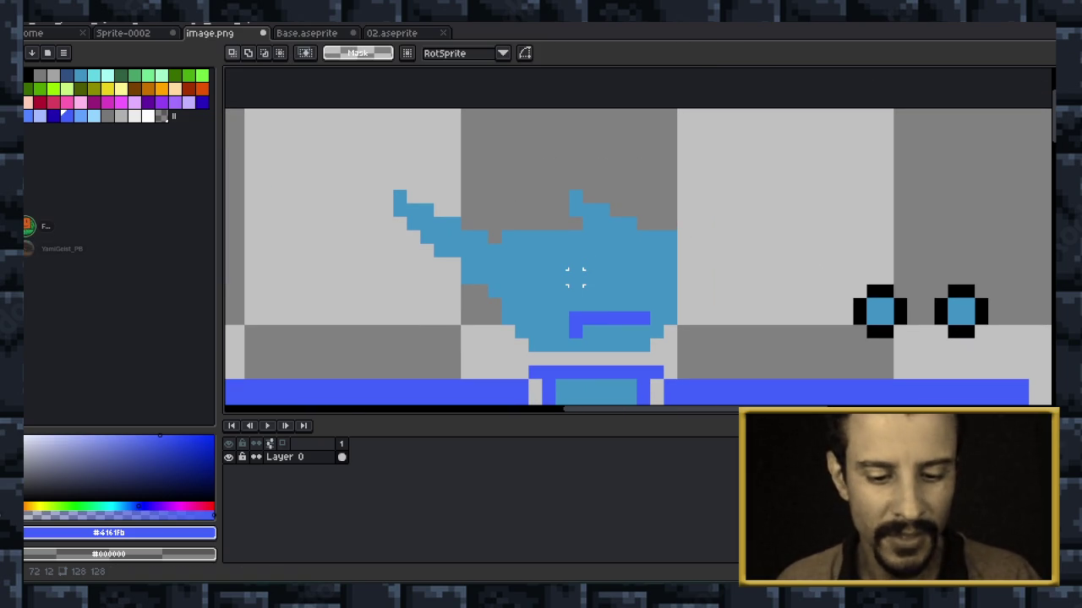
pyautogui.press('b')
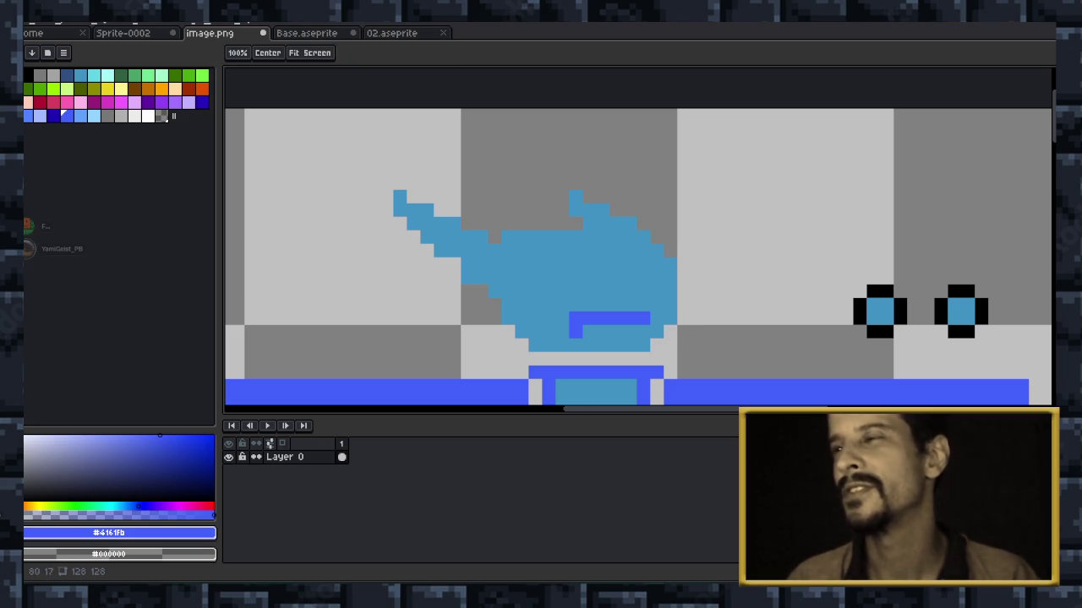
pyautogui.moveTo(656, 235); pyautogui.dragTo(602, 186)
pyautogui.moveTo(561, 297); pyautogui.dragTo(592, 293)
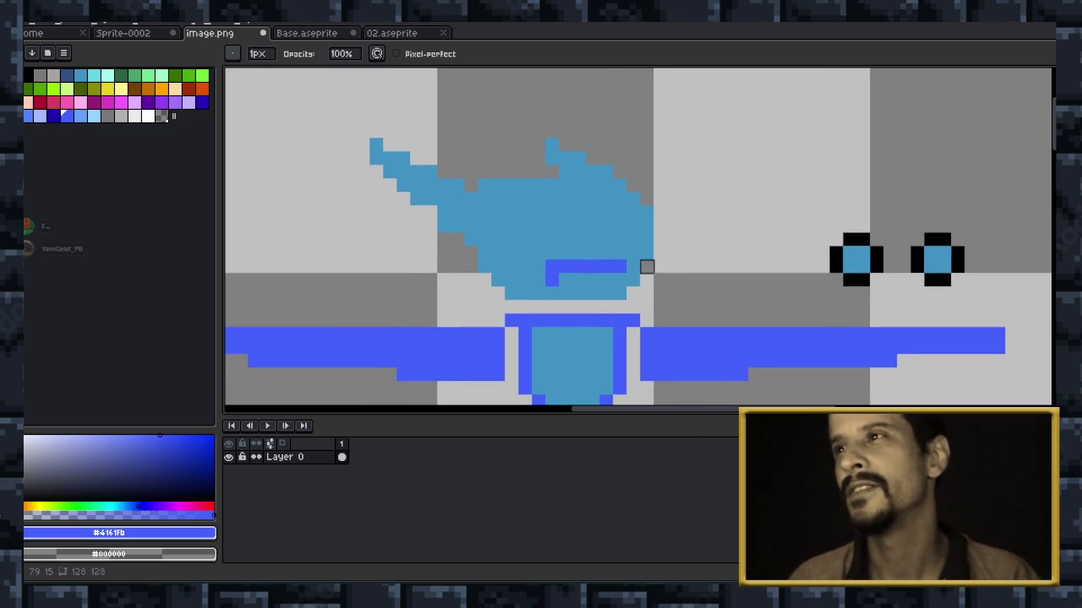
# Undo the horn and paste a horizontally mirrored copy of the left ear, nudged right.
pyautogui.press('v')
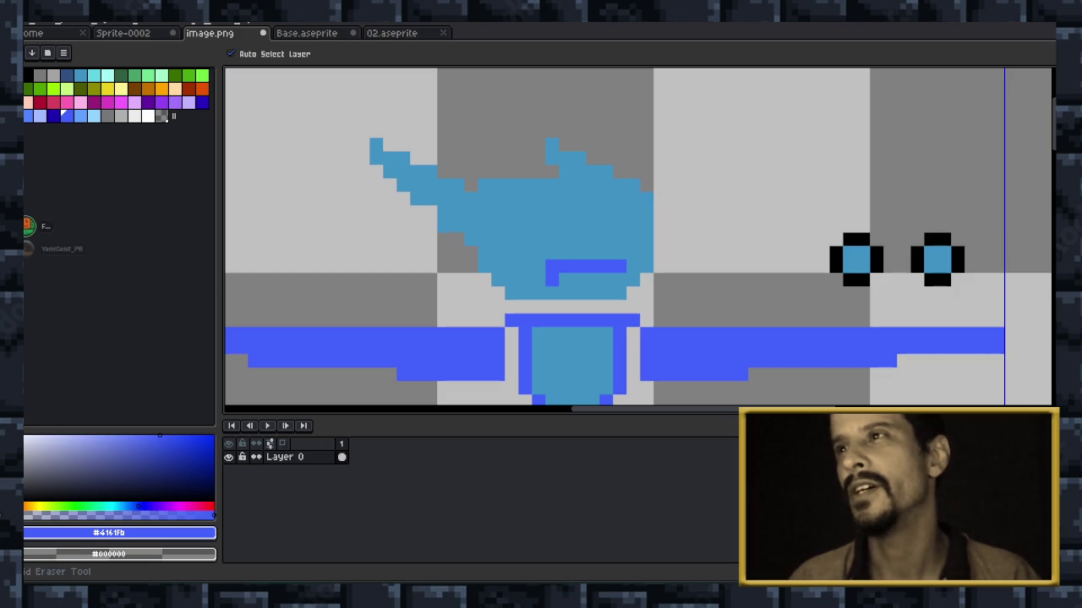
pyautogui.hotkey('ctrl', 'z')
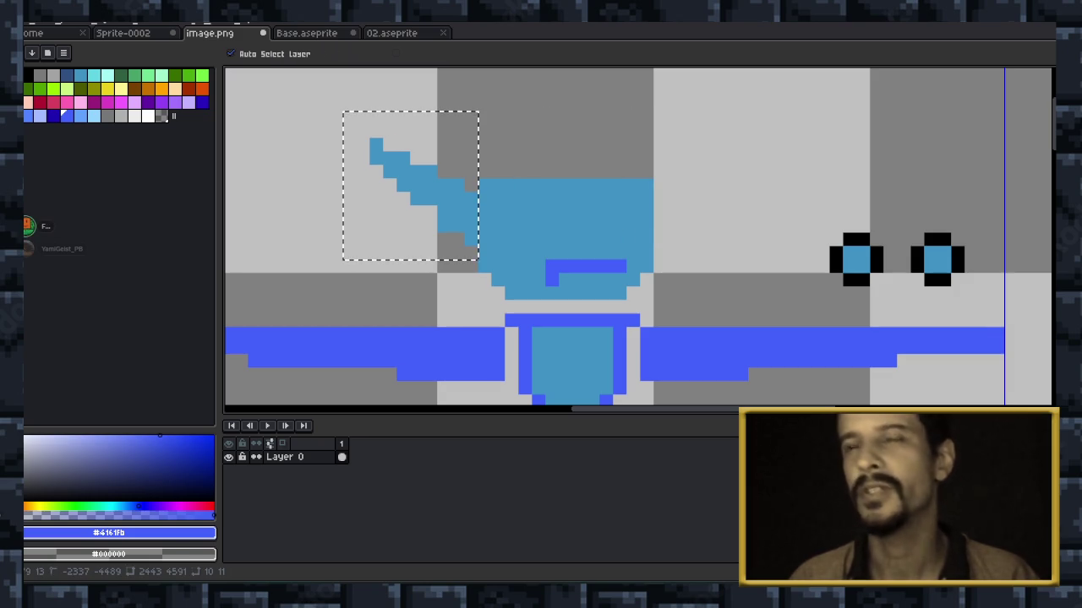
pyautogui.hotkey('ctrl', 'c')
pyautogui.hotkey('ctrl', 'v')
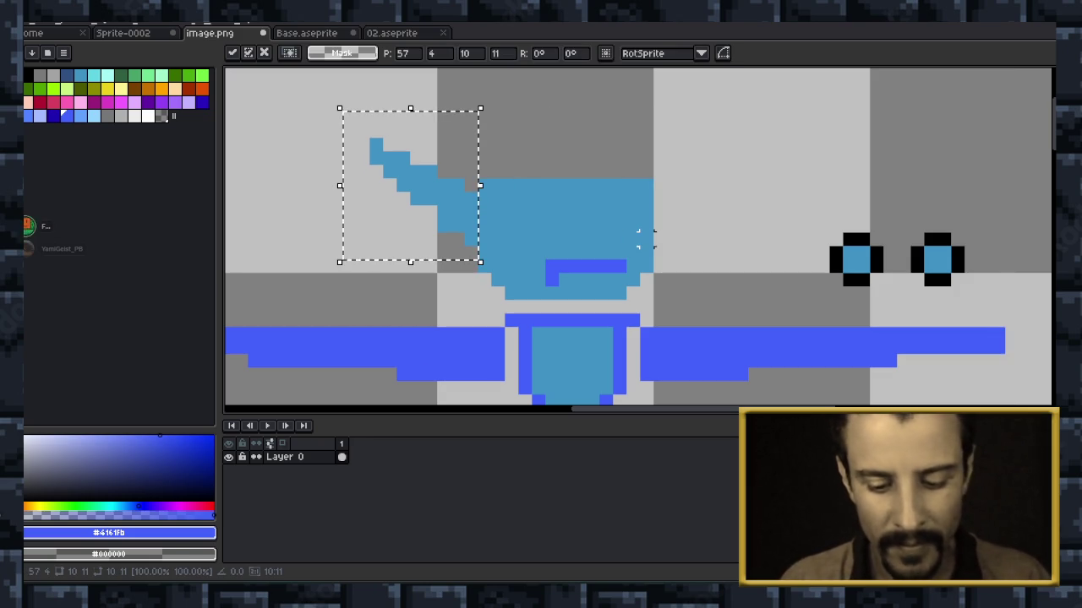
pyautogui.hotkey('shift', 'h')
pyautogui.press('Right')
pyautogui.press('Right')
pyautogui.press('Right')
pyautogui.press('Right')
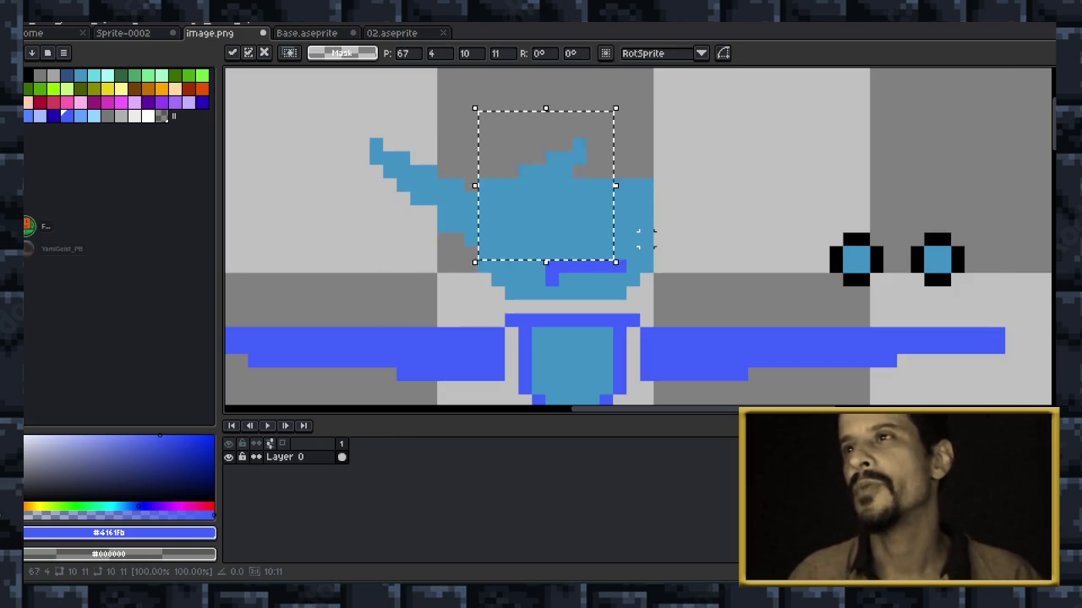
pyautogui.press('Right')
pyautogui.press('Right')
pyautogui.press('Right')
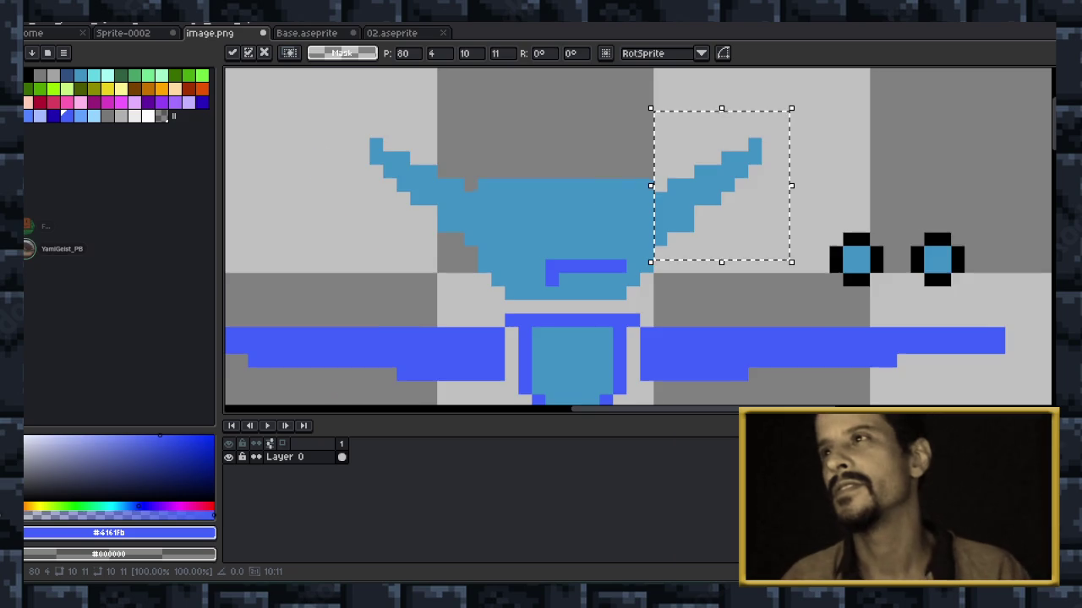
# Fix the mirrored ear on the head's right side and look over the head.
pyautogui.moveTo(642, 237); pyautogui.dragTo(499, 268)
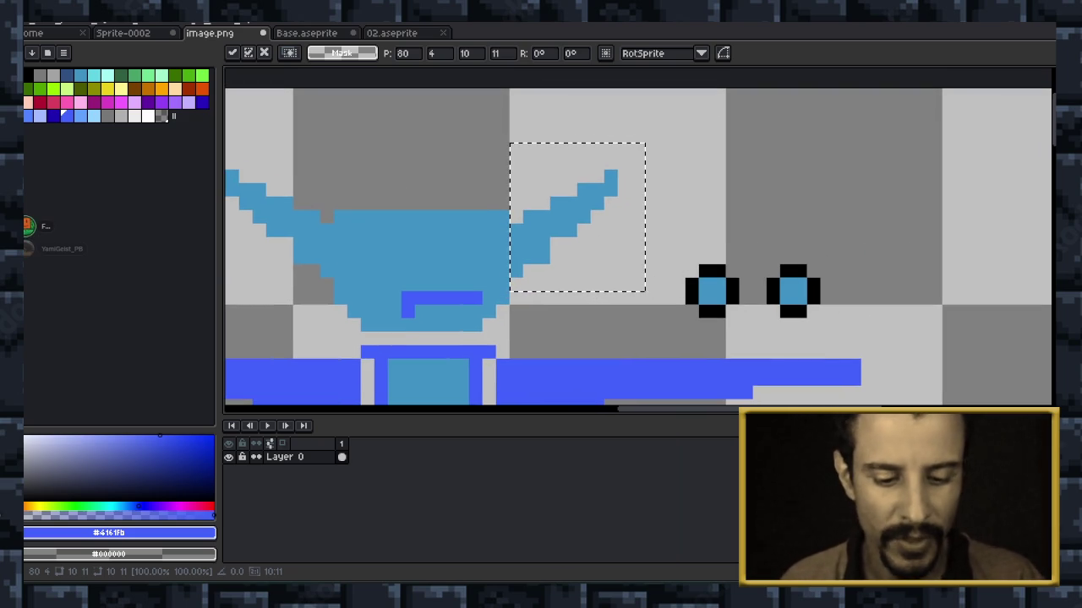
pyautogui.hotkey('ctrl', 'd')
pyautogui.moveTo(353, 296); pyautogui.dragTo(517, 283)
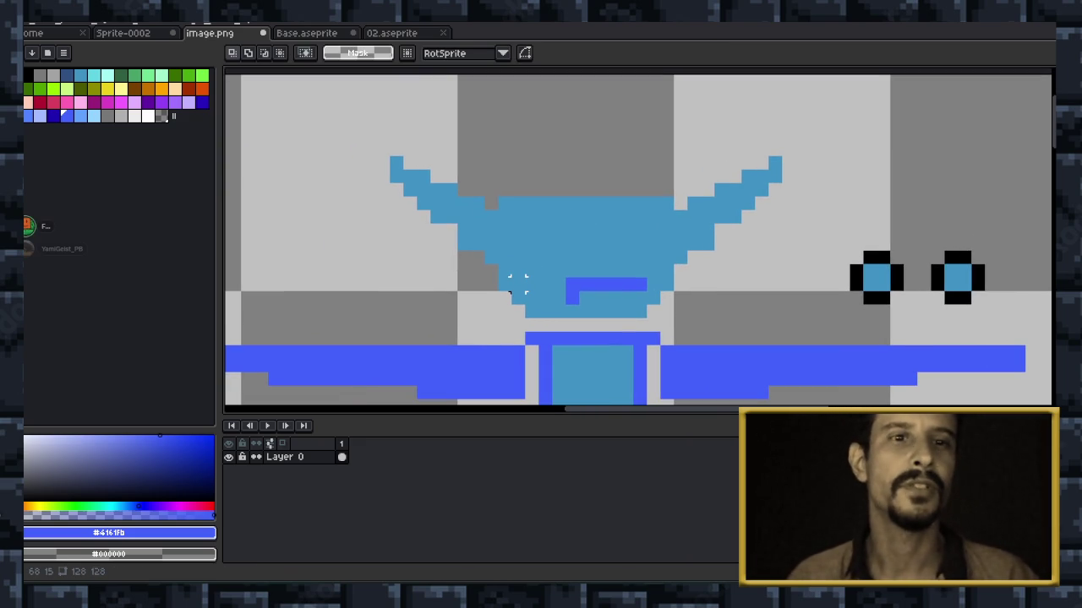
pyautogui.moveTo(720, 244); pyautogui.dragTo(698, 216)
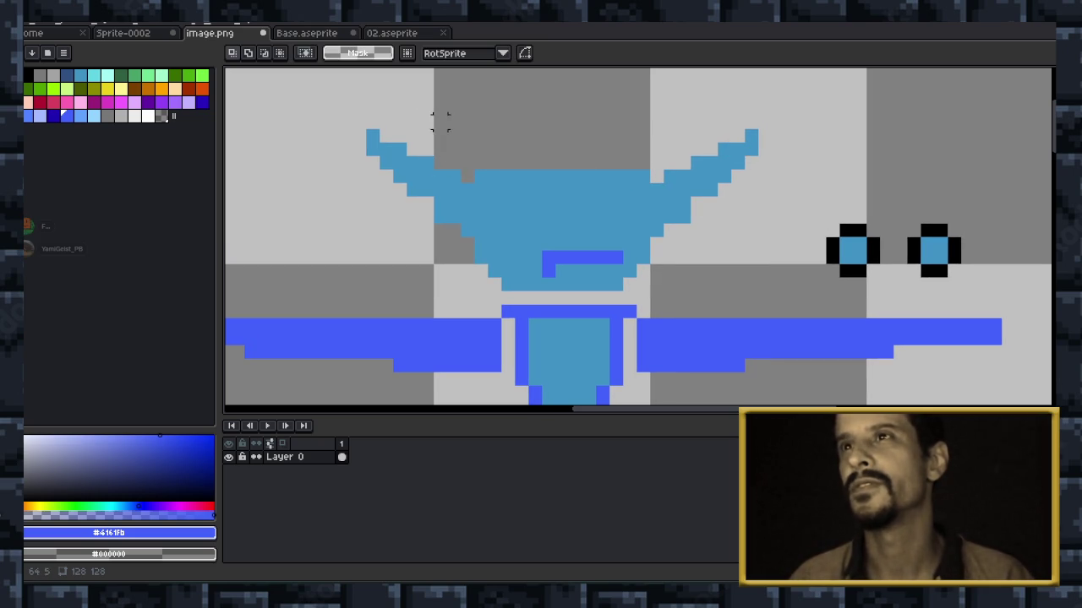
pyautogui.moveTo(507, 364)
pyautogui.mouseDown()
pyautogui.moveTo(425, 364)
pyautogui.moveTo(513, 405)
pyautogui.mouseUp()
# Sample the figure's light blue #4192c3 and paint light-blue pixels onto the sprite.
pyautogui.press('m')
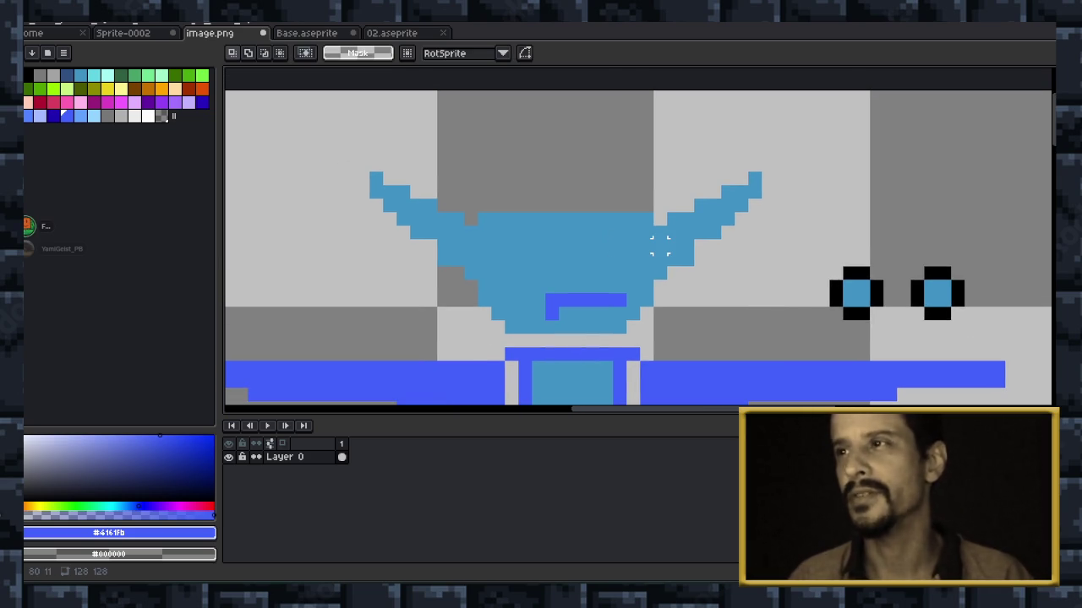
pyautogui.press('i')
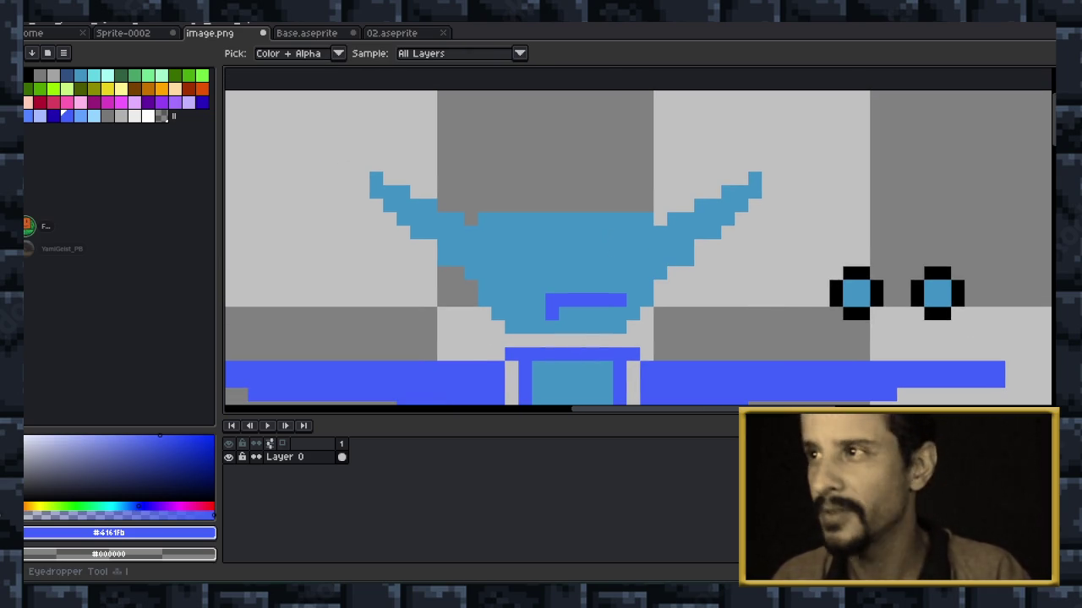
pyautogui.click(686, 245)
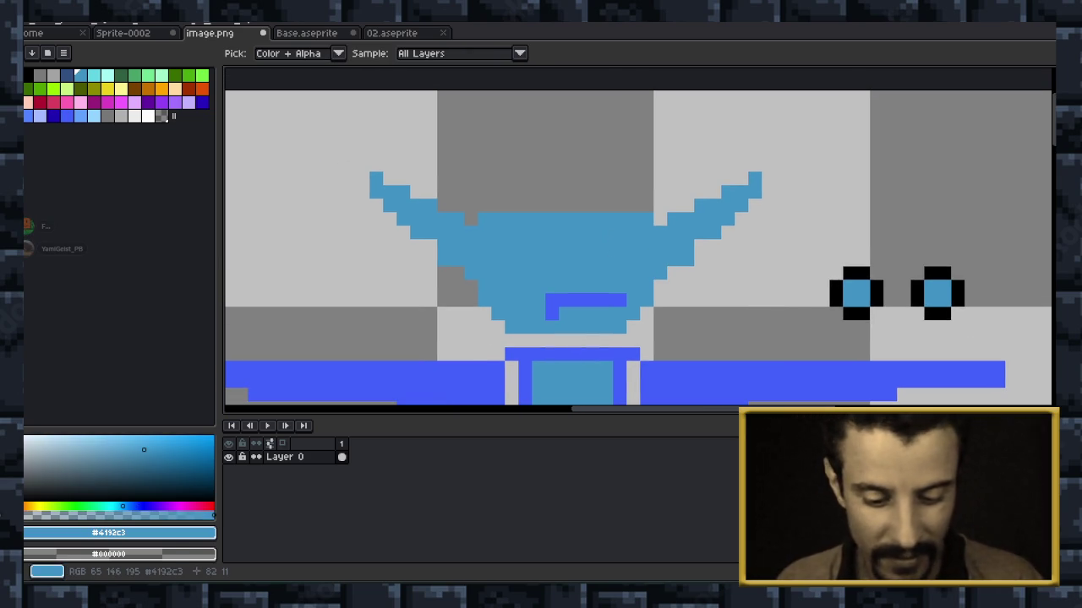
pyautogui.press('b')
pyautogui.click(416, 245)
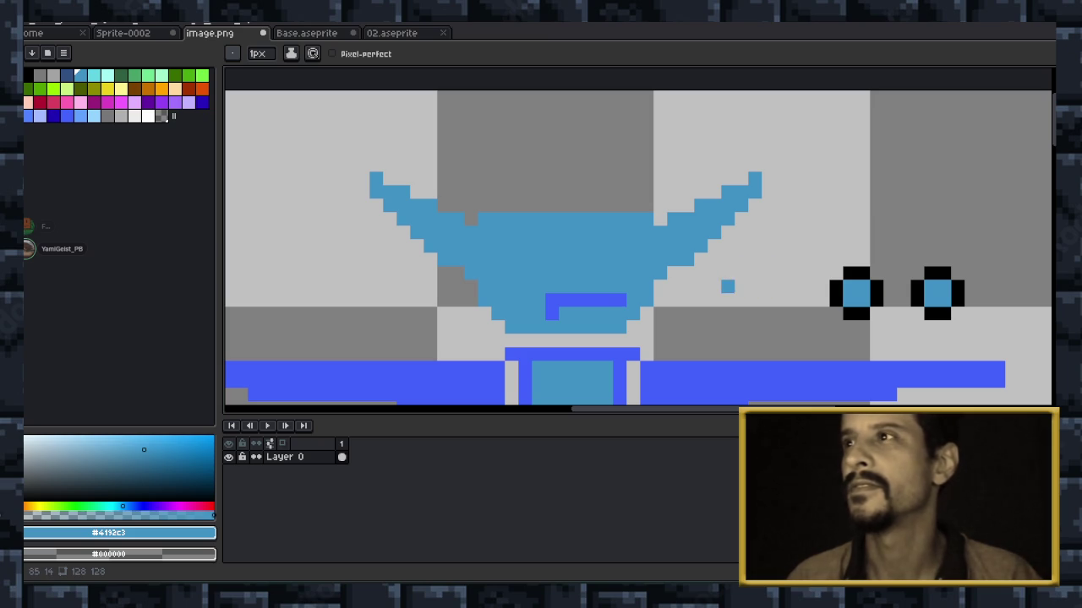
# Pan and zoom out to view the whole sprite down to its legs.
pyautogui.moveTo(674, 300); pyautogui.dragTo(795, 171)
pyautogui.scroll(-3, 638, 237)
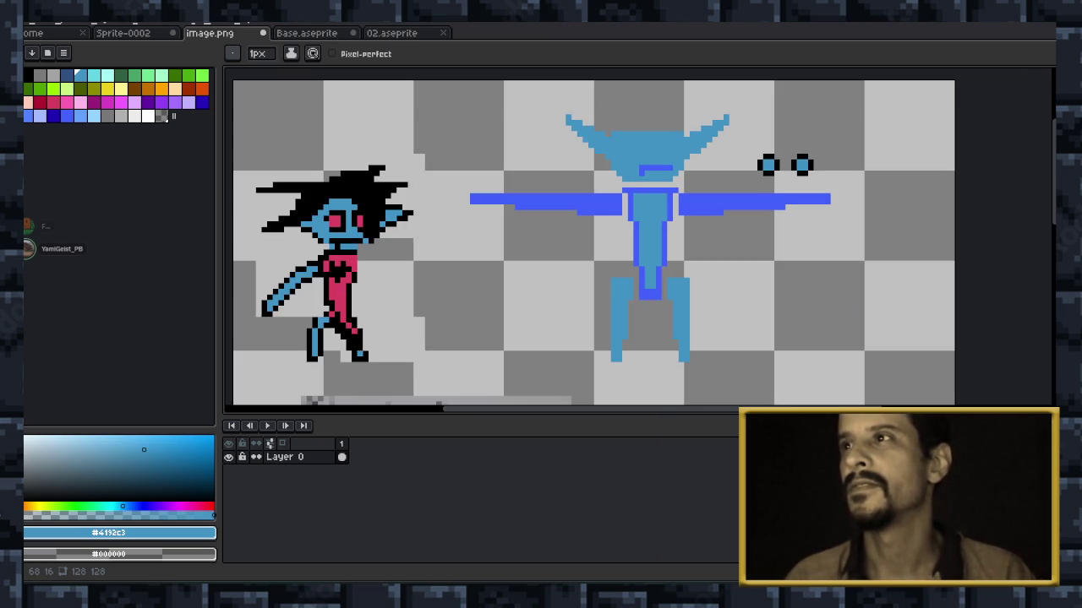
pyautogui.scroll(2, 638, 236)
pyautogui.moveTo(638, 236); pyautogui.dragTo(482, 431)
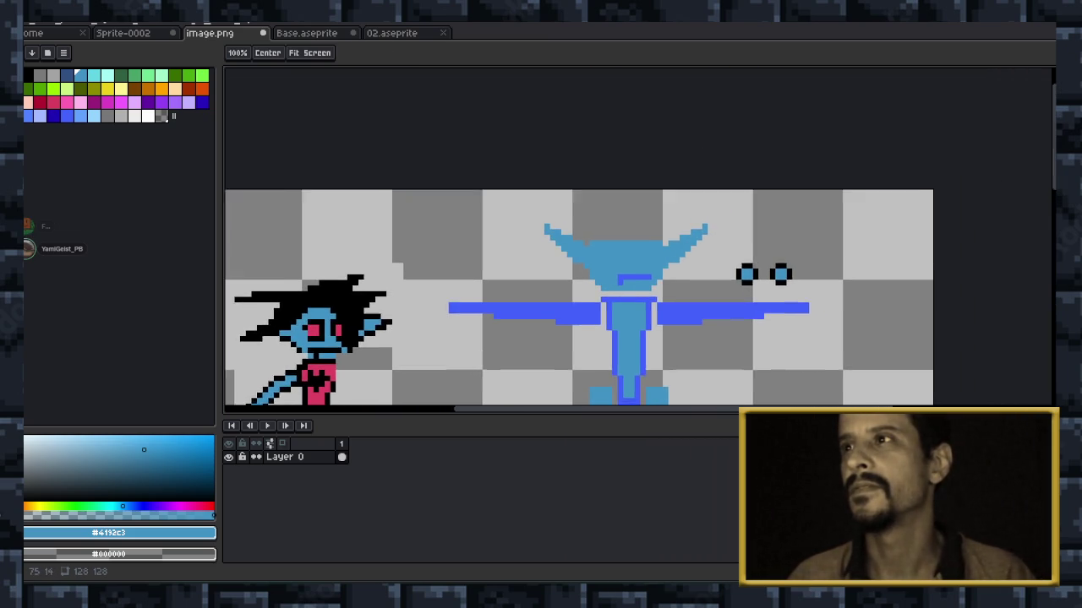
pyautogui.press('b')
pyautogui.scroll(2, 611, 266)
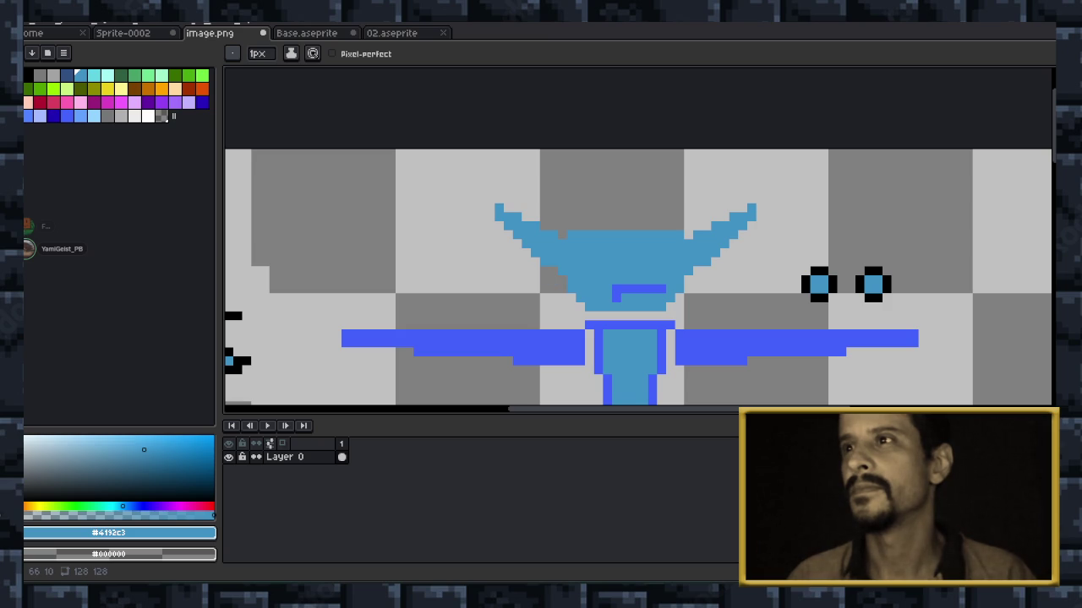
pyautogui.moveTo(697, 289); pyautogui.dragTo(605, 226)
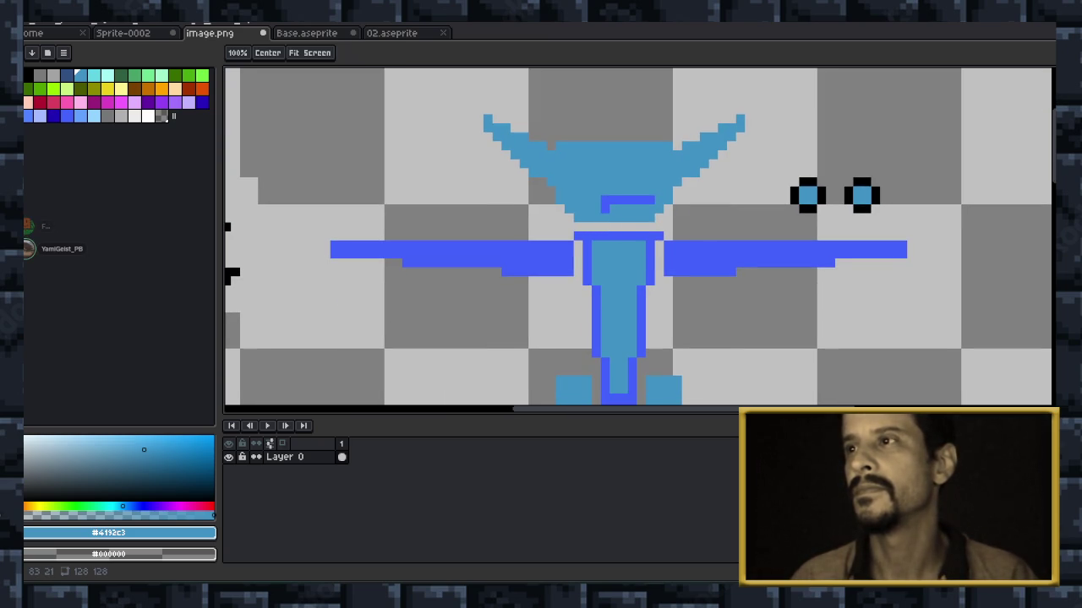
pyautogui.moveTo(653, 226); pyautogui.dragTo(647, 151)
pyautogui.scroll(-2, 690, 215)
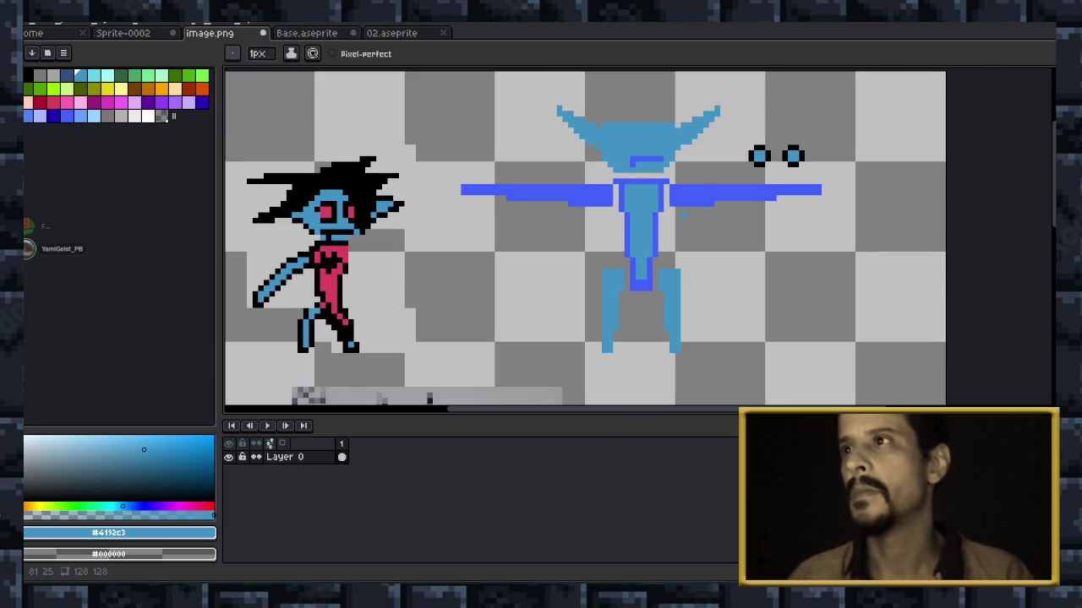
pyautogui.scroll(-1, 677, 216)
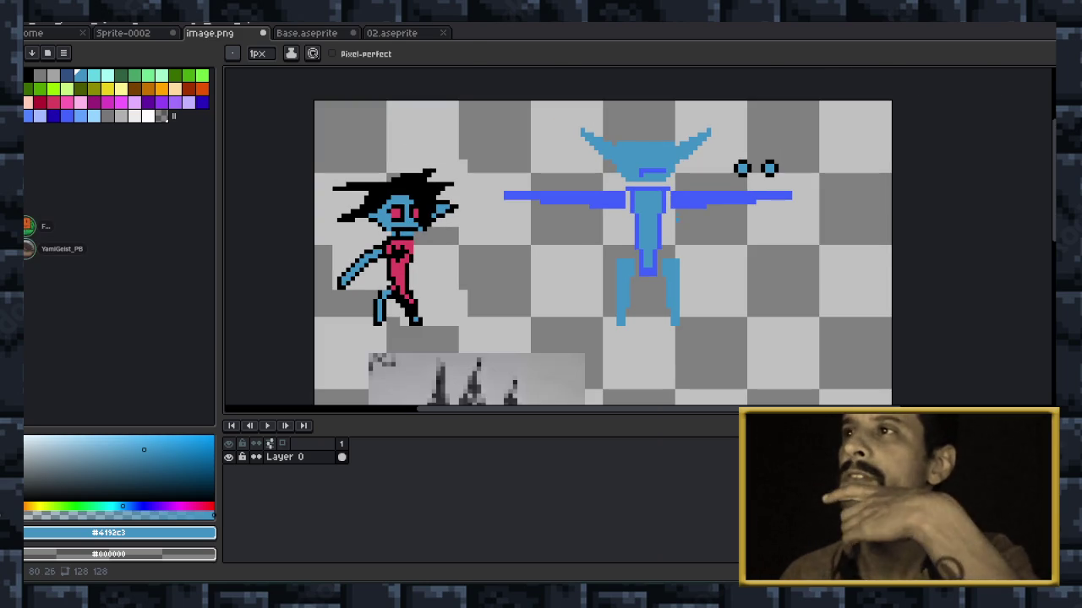
pyautogui.scroll(1, 600, 348)
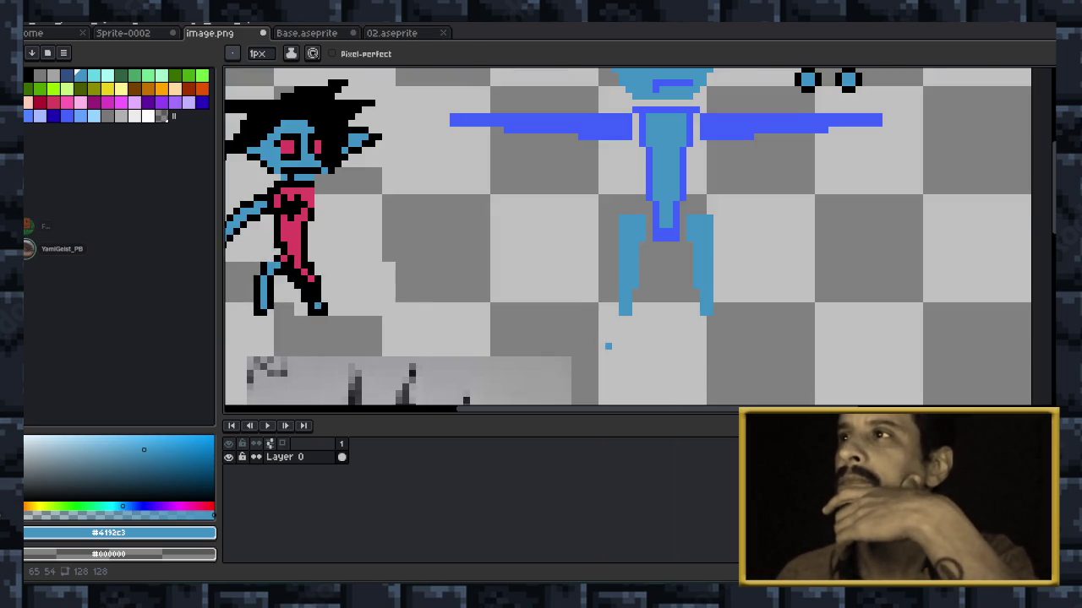
pyautogui.scroll(-2, 600, 348)
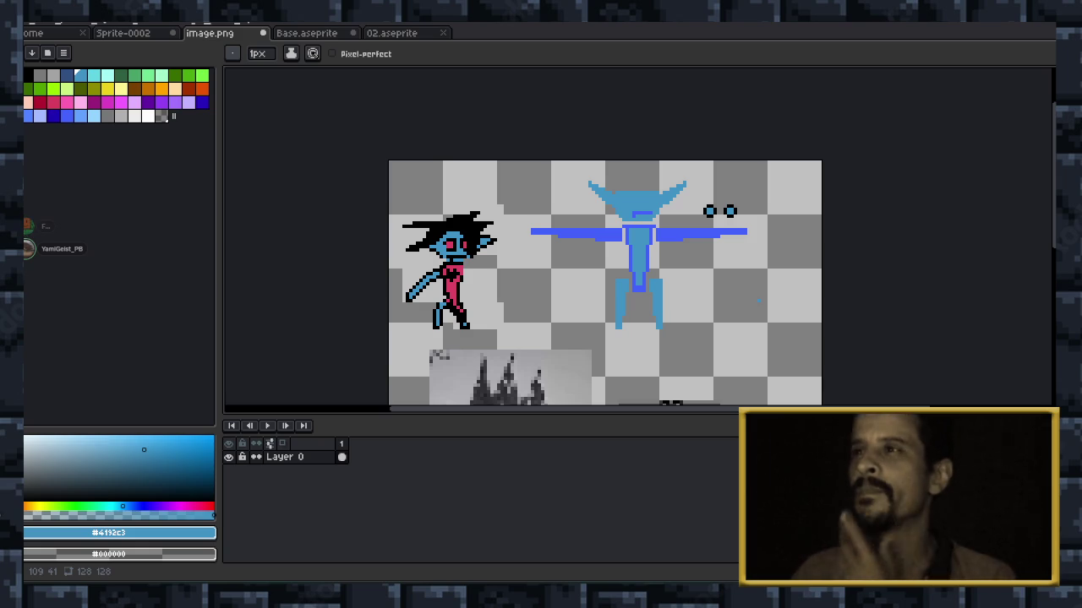
pyautogui.scroll(2, 574, 236)
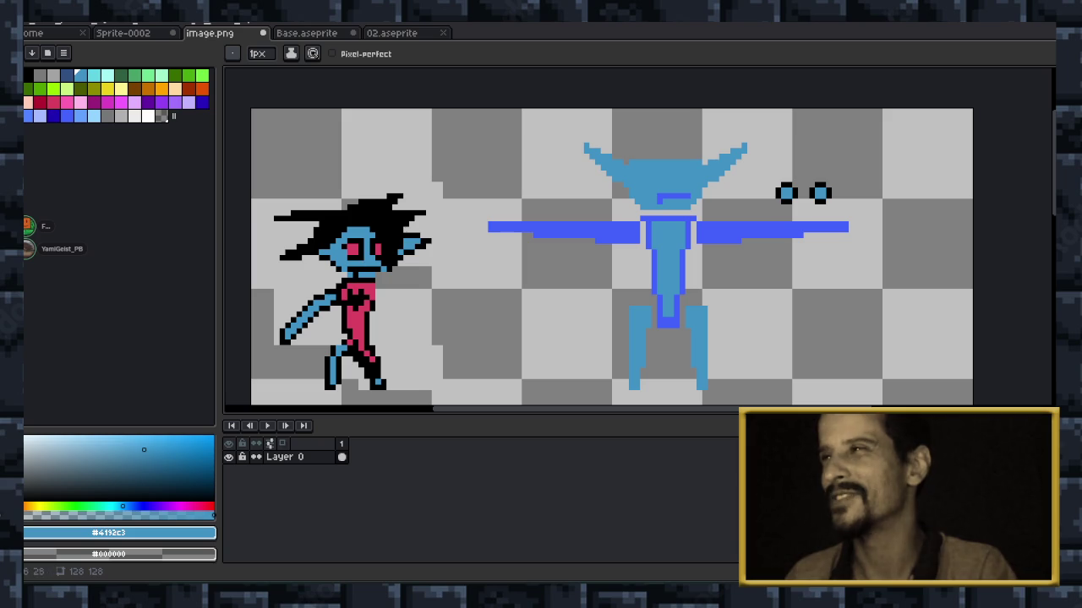
pyautogui.scroll(-2, 658, 247)
pyautogui.scroll(1, 621, 306)
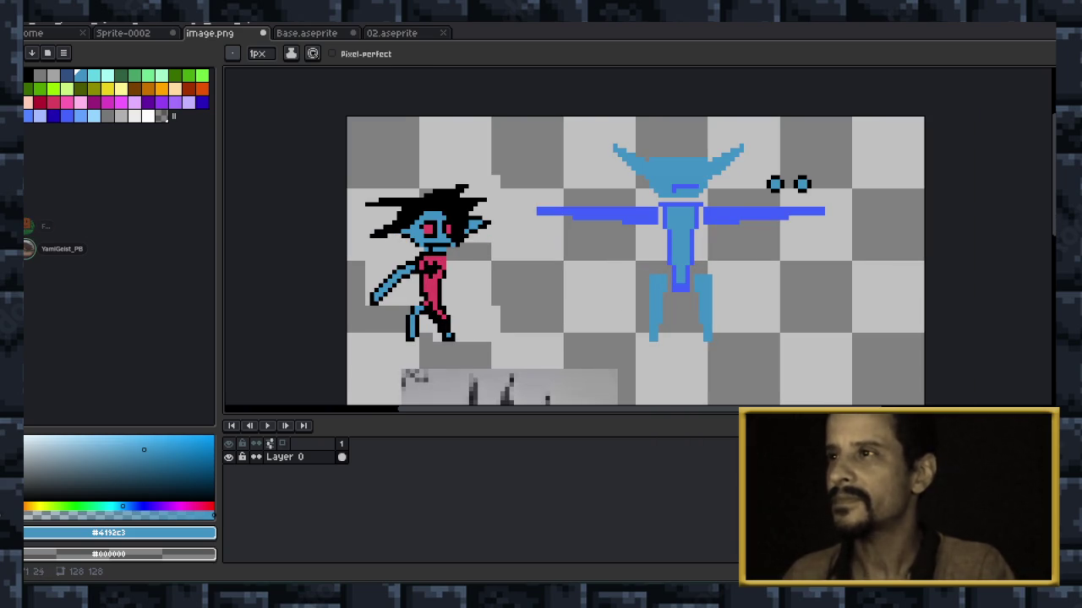
pyautogui.scroll(-1, 703, 224)
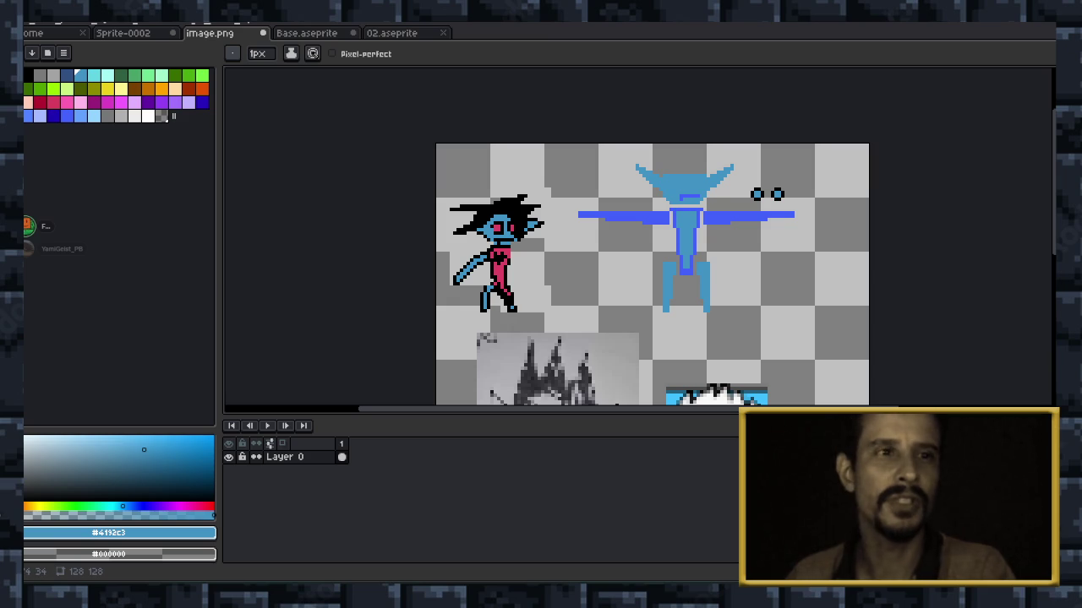
pyautogui.scroll(2, 696, 254)
pyautogui.scroll(1, 673, 197)
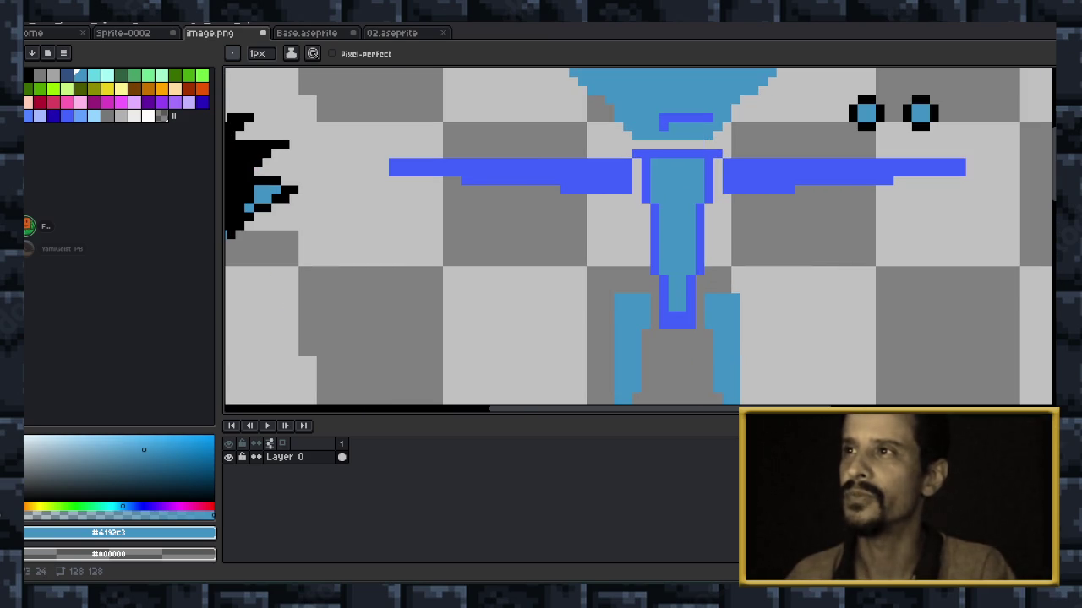
pyautogui.scroll(-1, 680, 231)
pyautogui.scroll(-1, 680, 230)
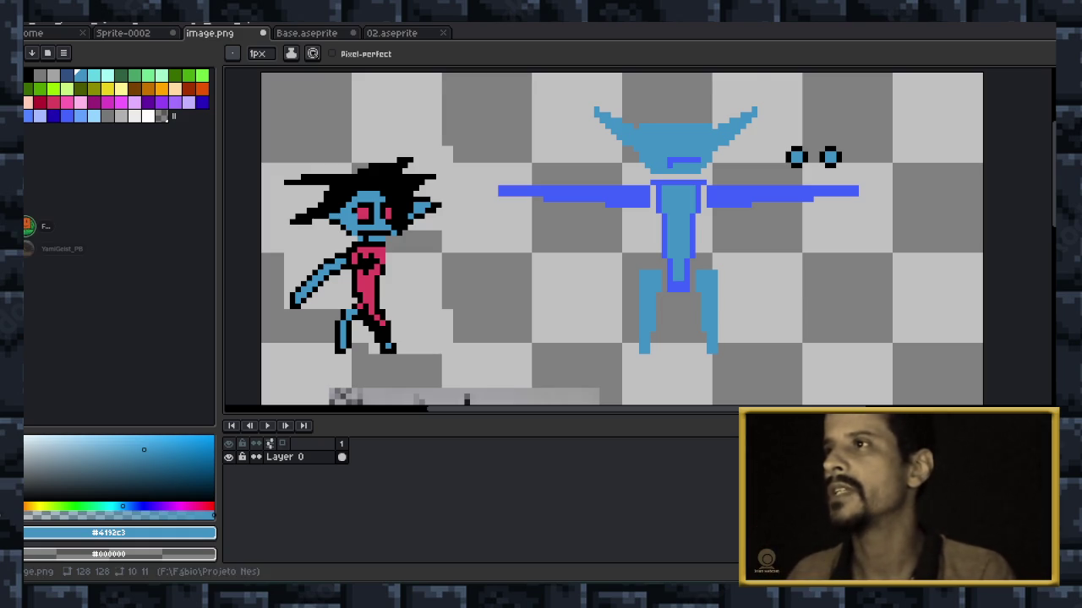
pyautogui.scroll(1, 796, 200)
pyautogui.scroll(-1, 845, 160)
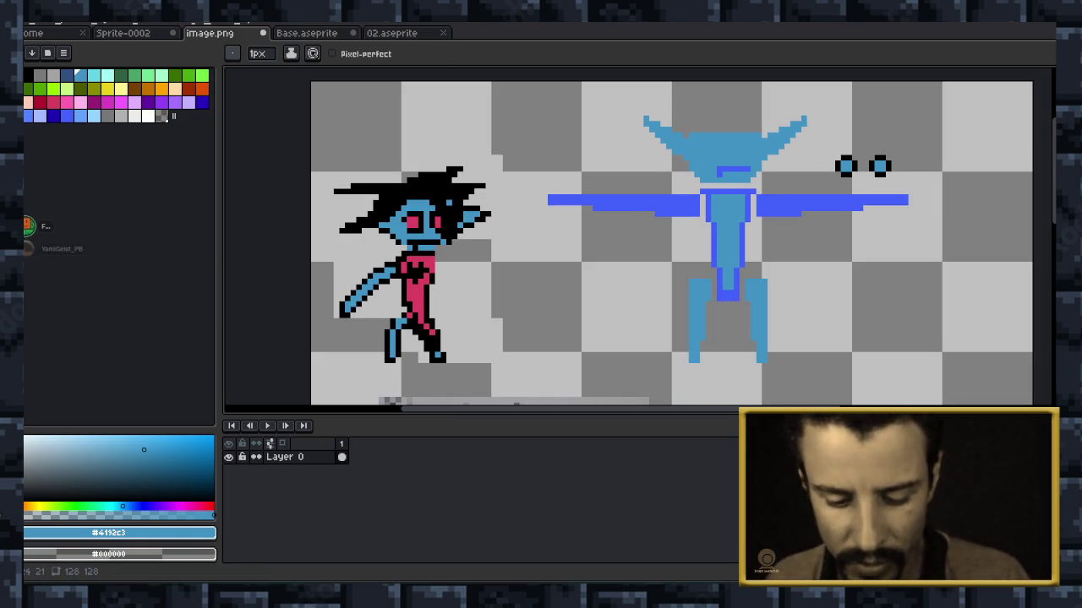
# Sample red #db4161 from the reference character and paint two pixels on the eye outlines.
pyautogui.press('i')
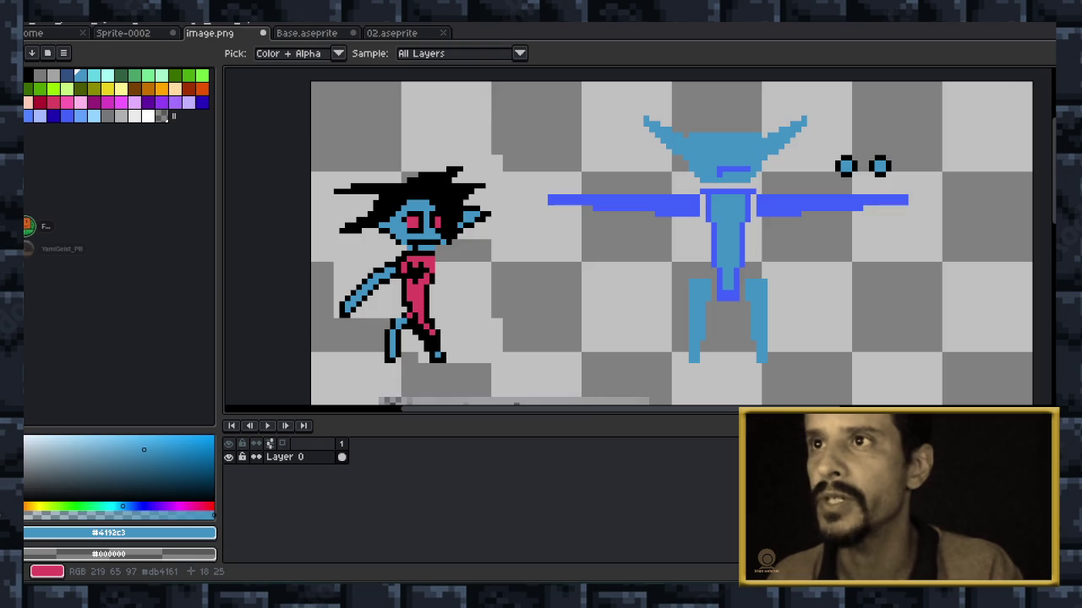
pyautogui.click(414, 279)
pyautogui.scroll(2, 892, 180)
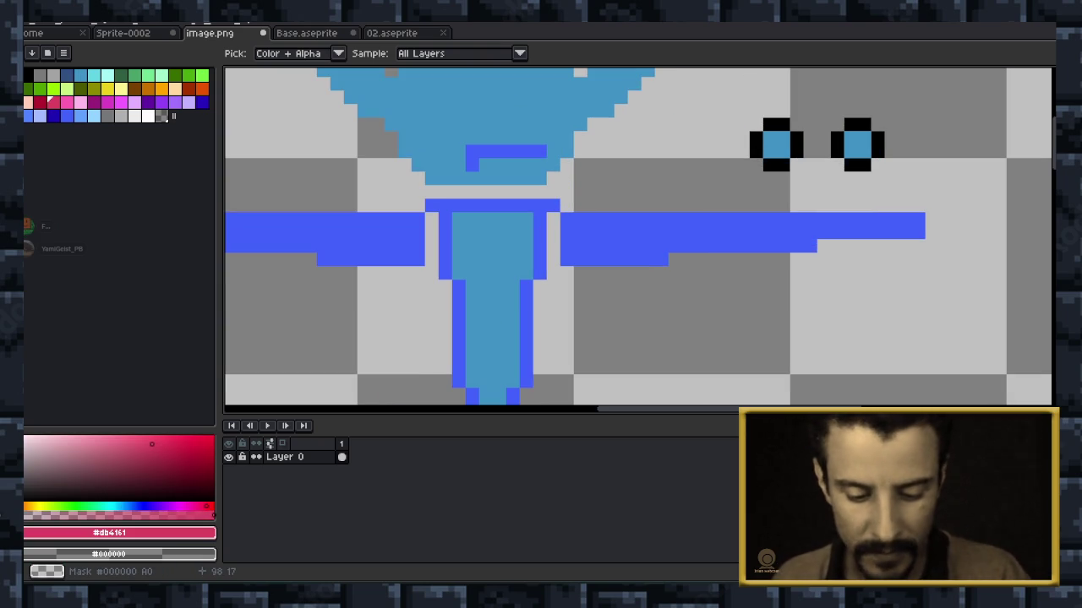
pyautogui.press('b')
pyautogui.click(836, 138)
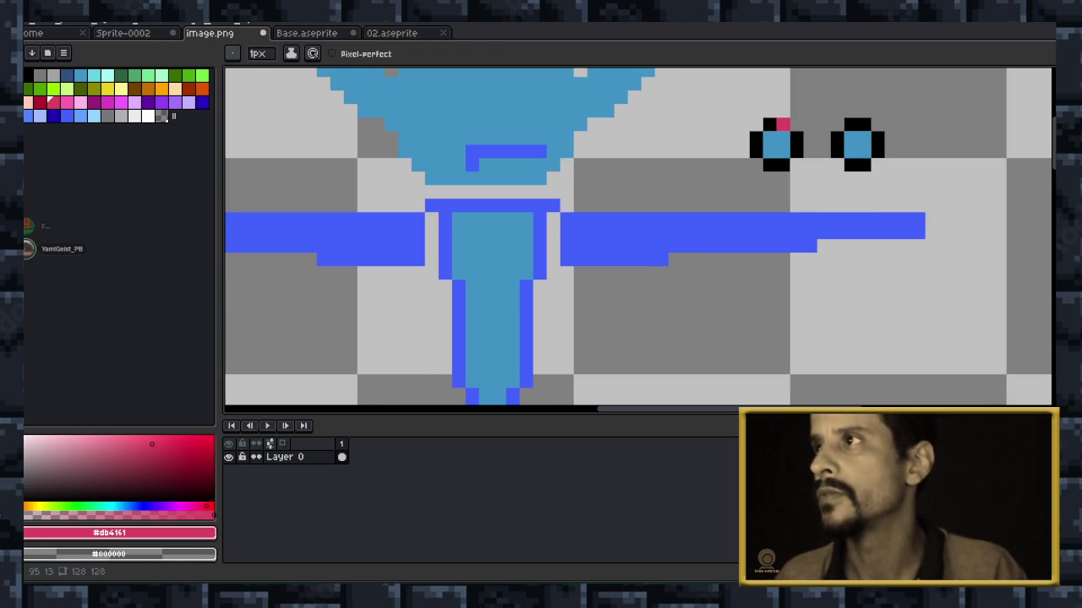
pyautogui.click(756, 138)
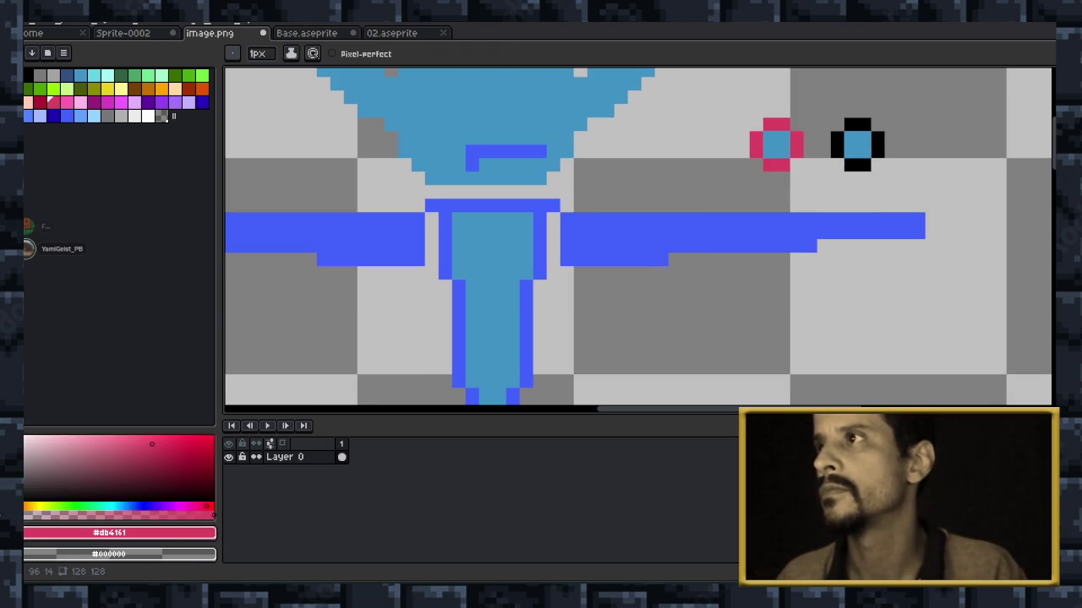
pyautogui.scroll(-3, 772, 140)
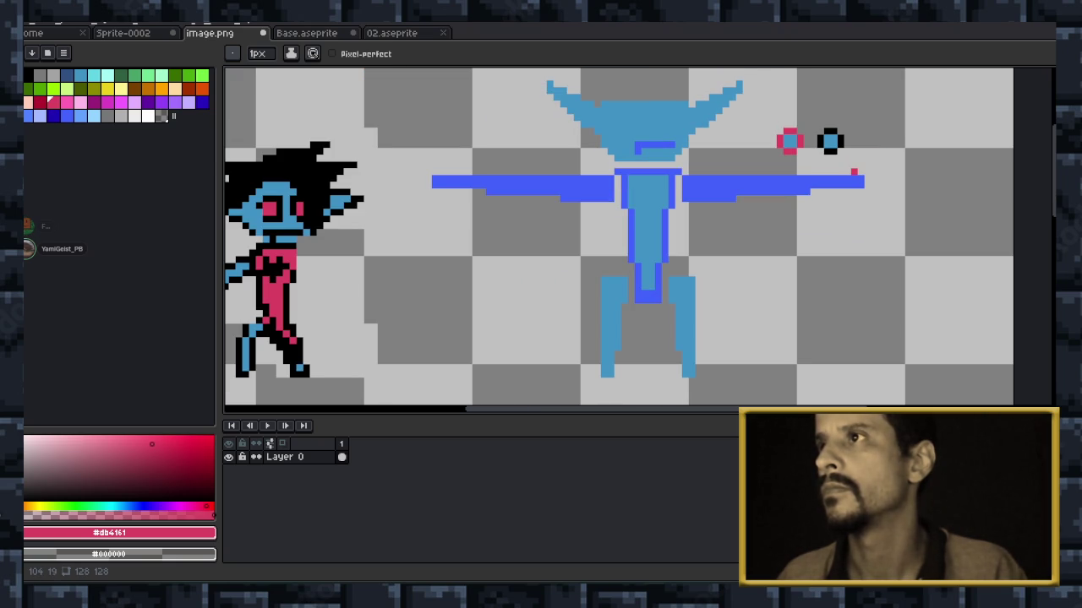
# Sample black from the canvas as the drawing colour.
pyautogui.press('v')
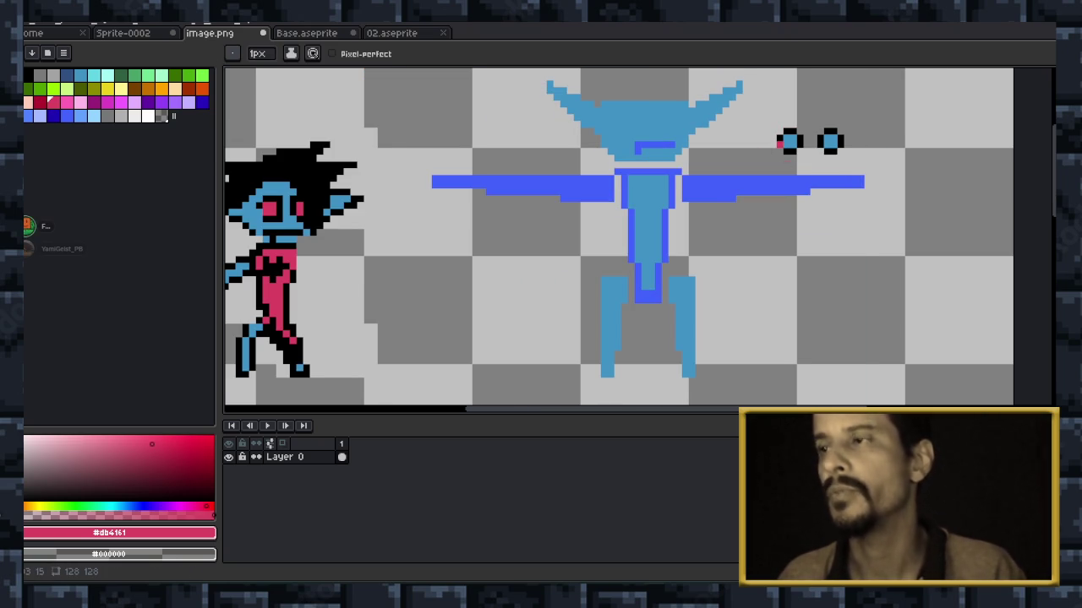
pyautogui.press('b')
pyautogui.scroll(1, 782, 143)
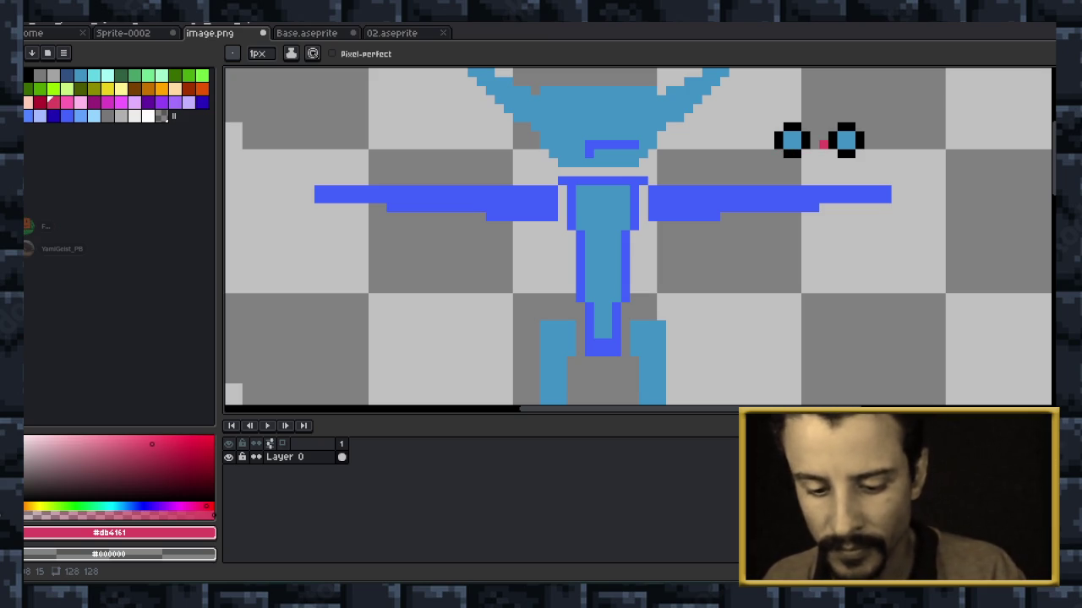
pyautogui.press('i')
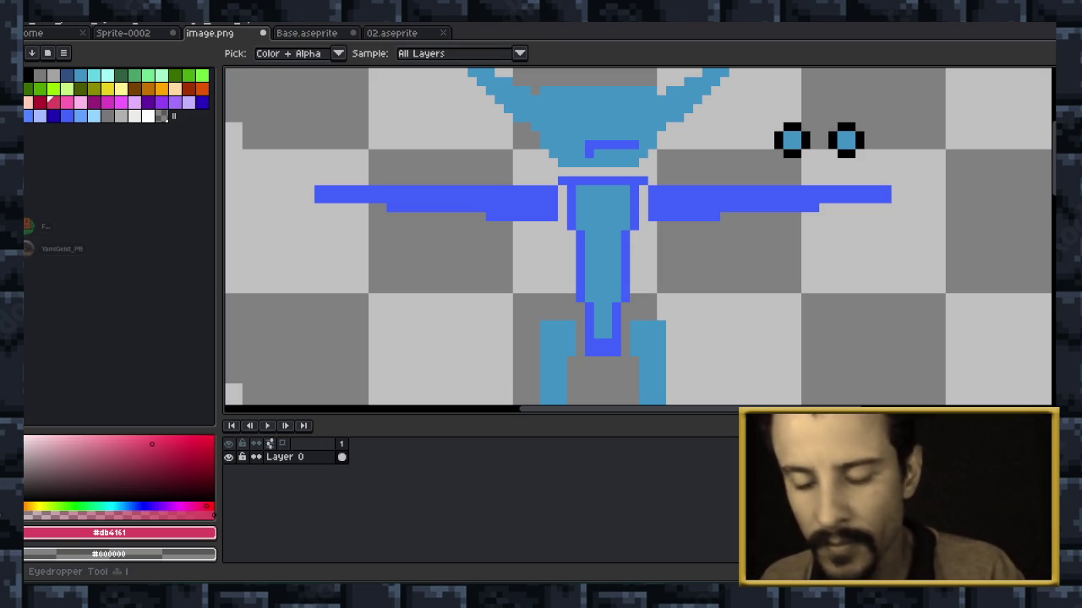
pyautogui.click(805, 119)
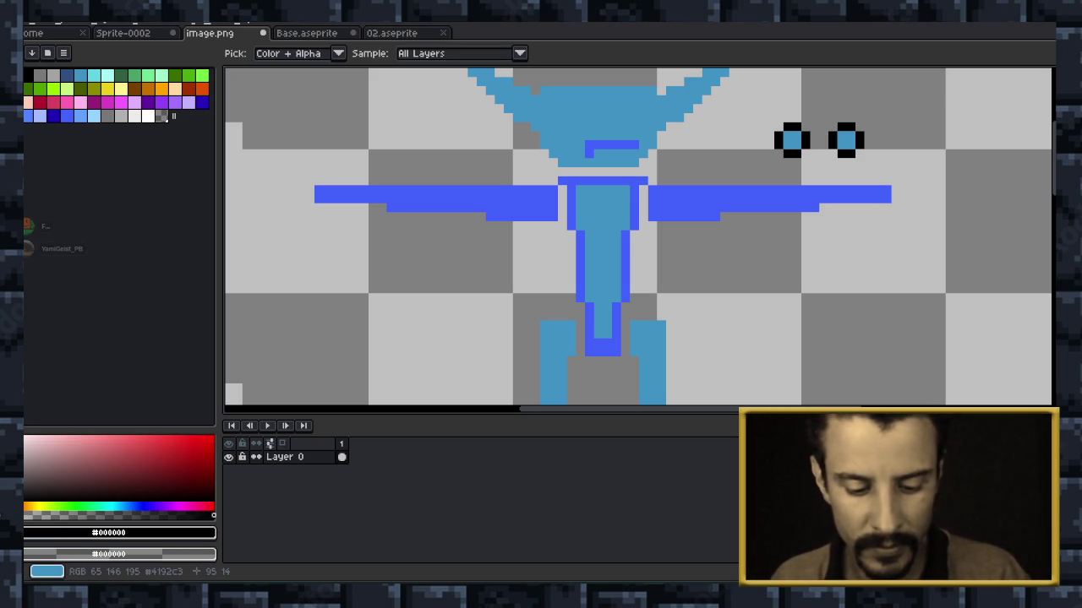
# Fill both eyes' centres with black and add a black pixel at the left eye's corner.
pyautogui.press('g')
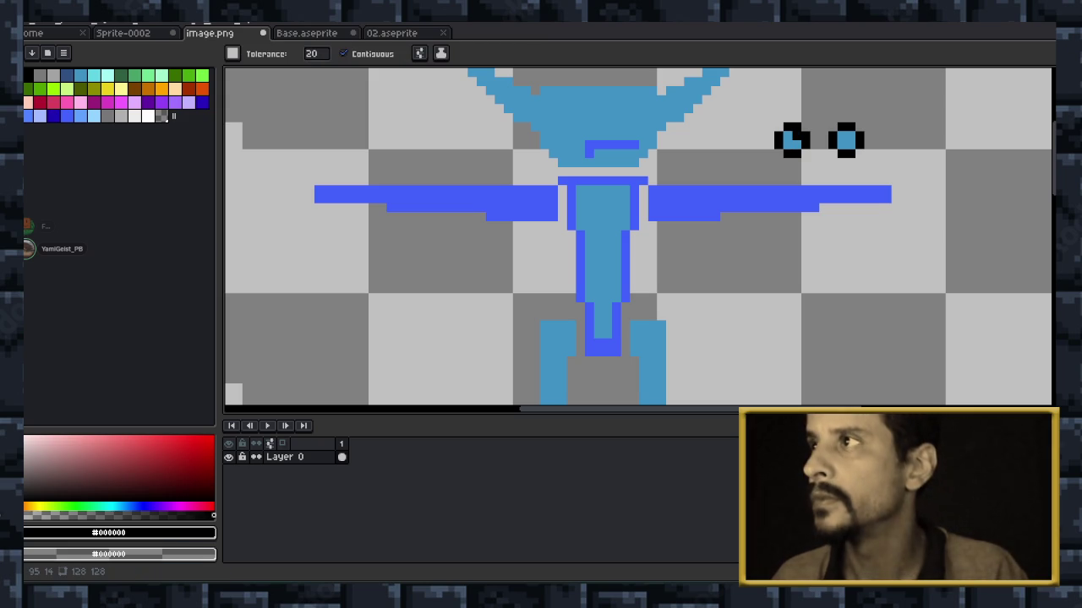
pyautogui.click(792, 140)
pyautogui.click(845, 140)
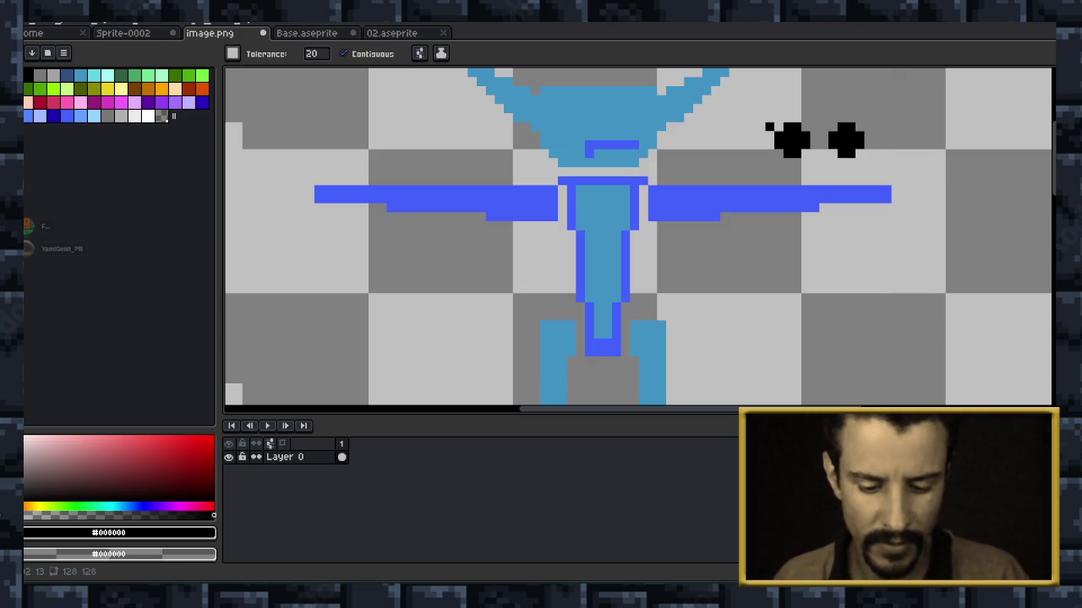
pyautogui.press('b')
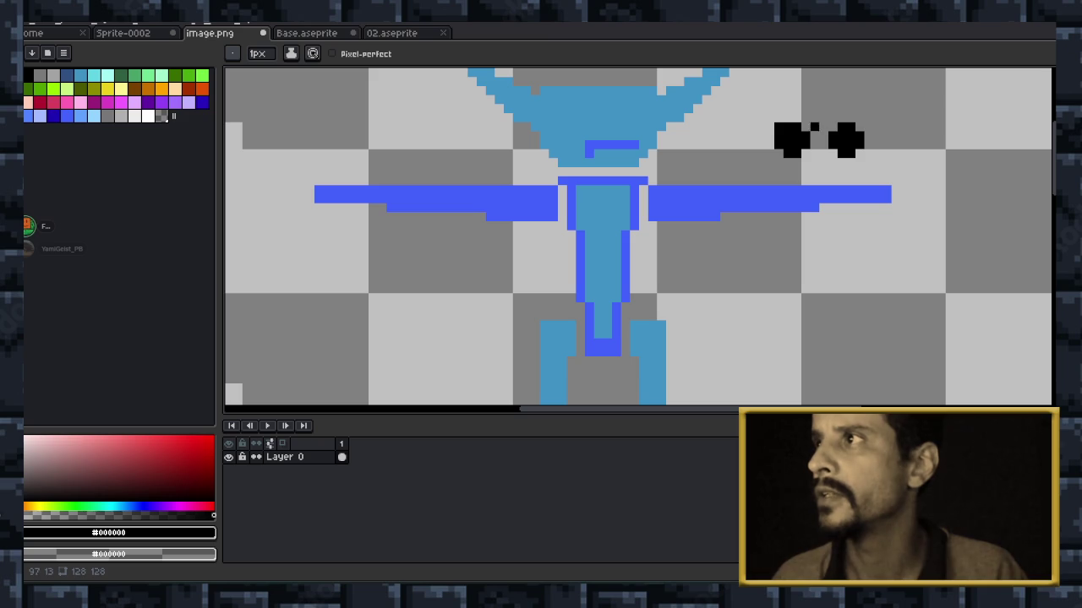
pyautogui.click(806, 127)
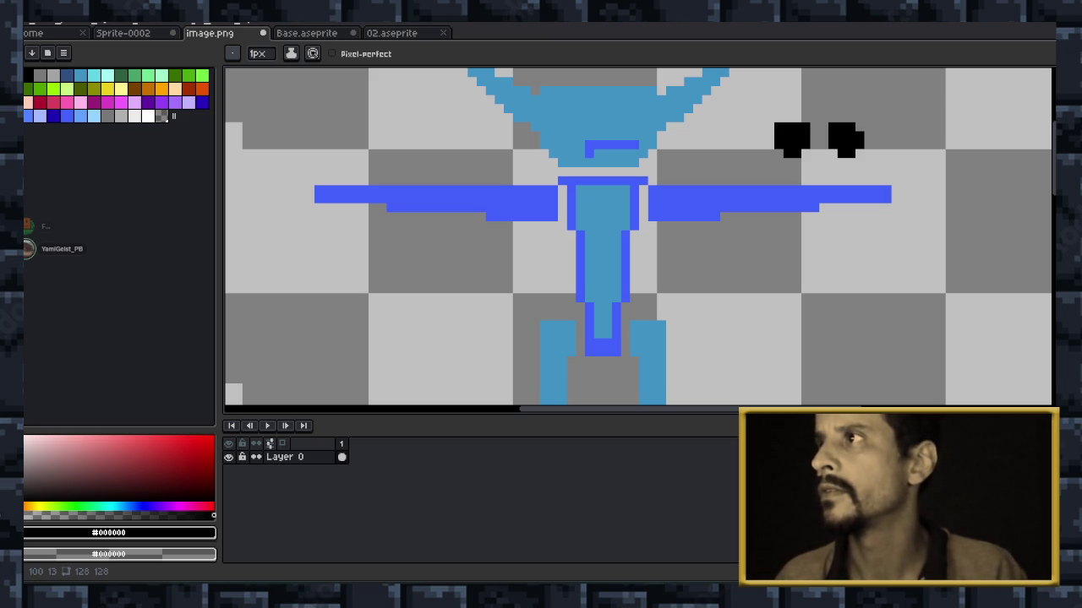
# Erase eye pixels to carve both eyes into slanted angry shapes.
pyautogui.scroll(1, 887, 141)
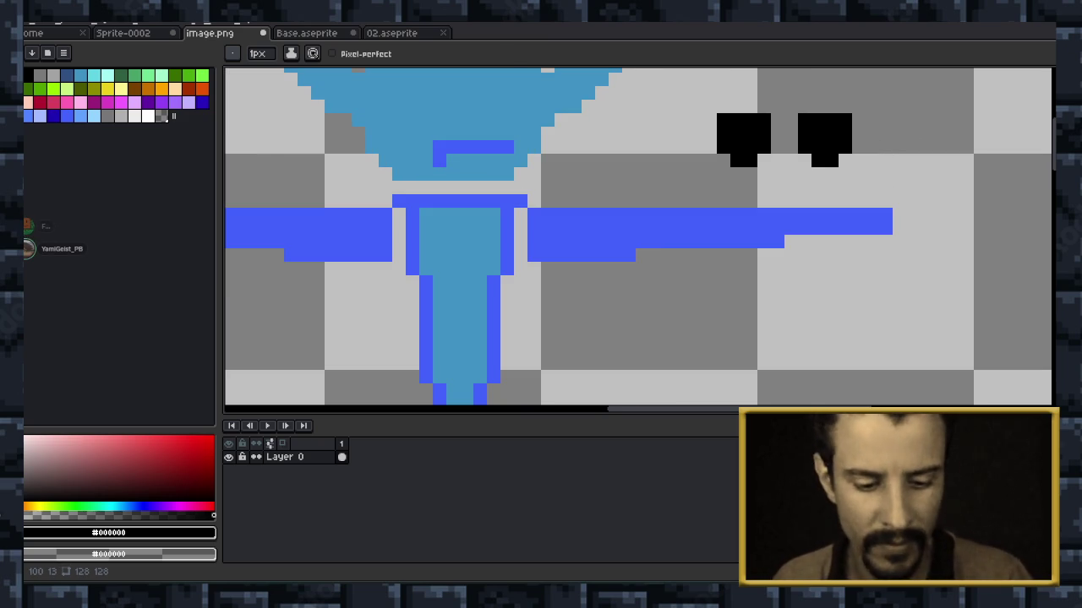
pyautogui.press('e')
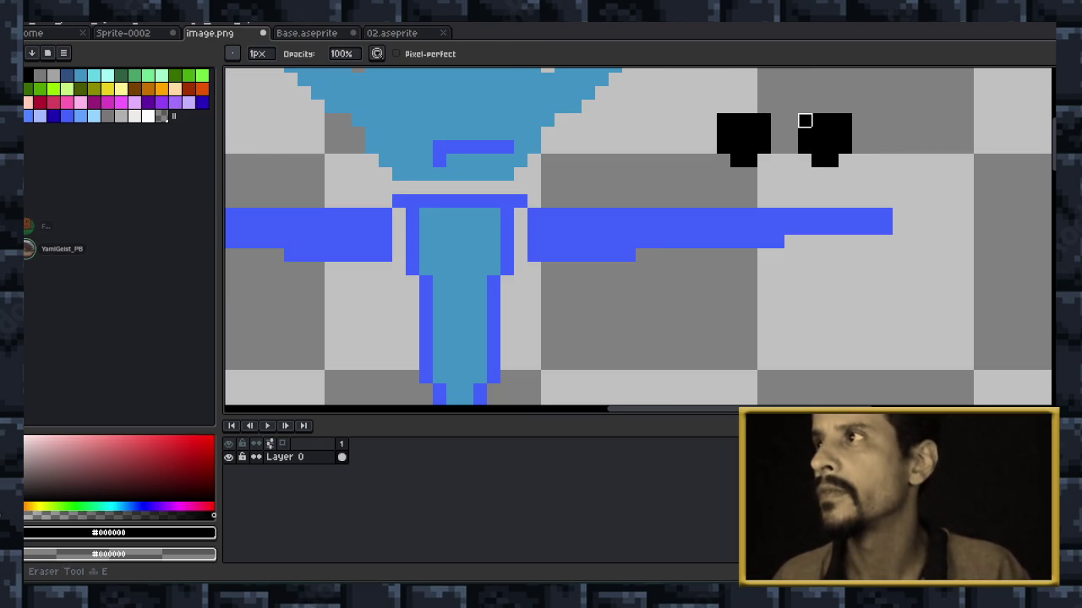
pyautogui.click(805, 121)
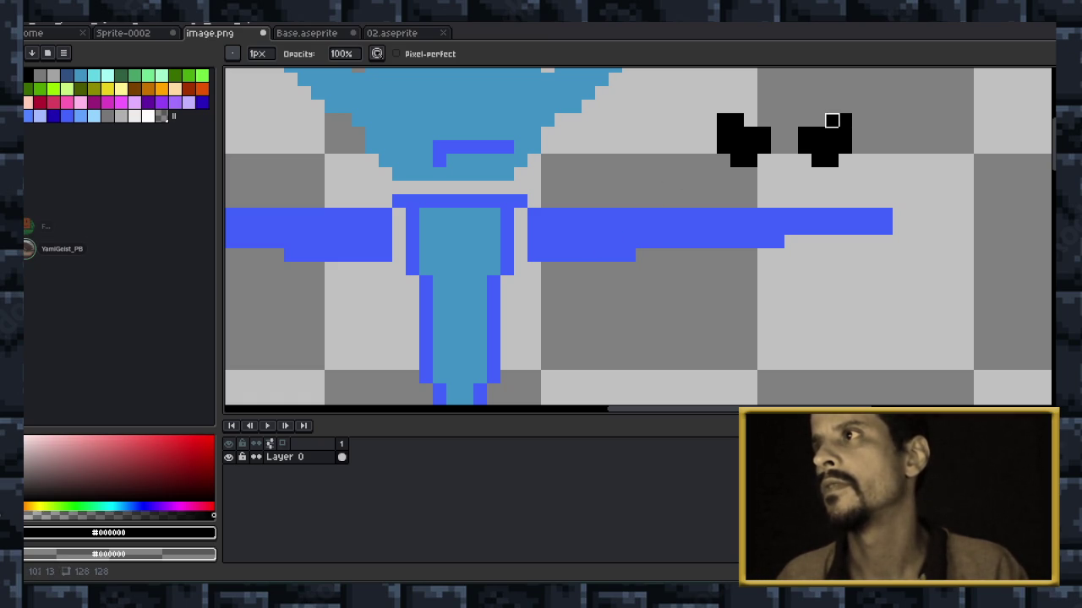
pyautogui.click(737, 147)
pyautogui.click(763, 134)
pyautogui.scroll(-3, 873, 185)
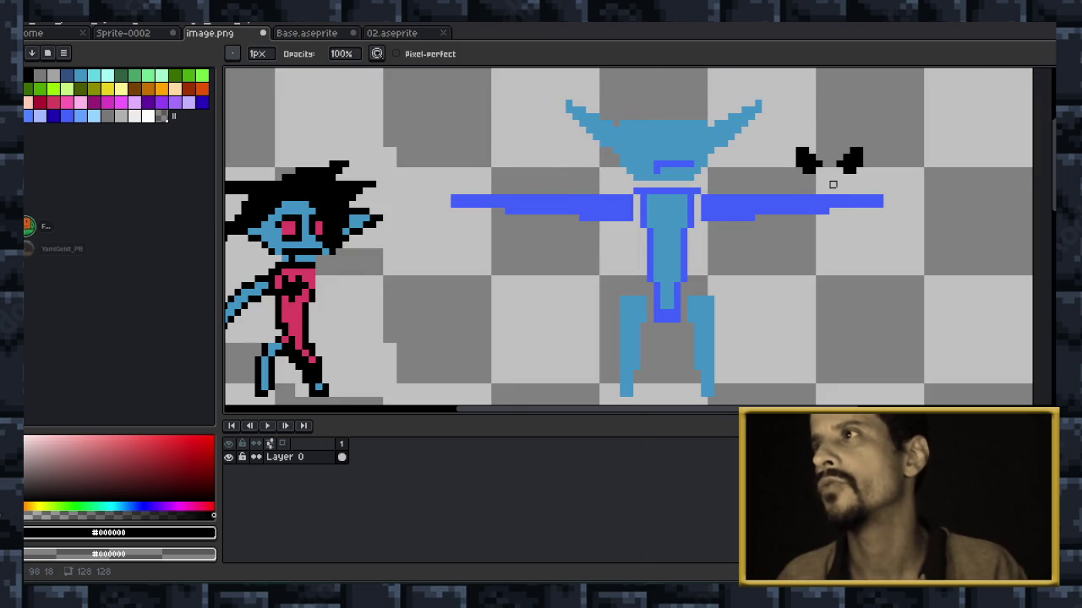
pyautogui.scroll(1, 831, 182)
pyautogui.scroll(2, 828, 184)
pyautogui.scroll(-1, 828, 184)
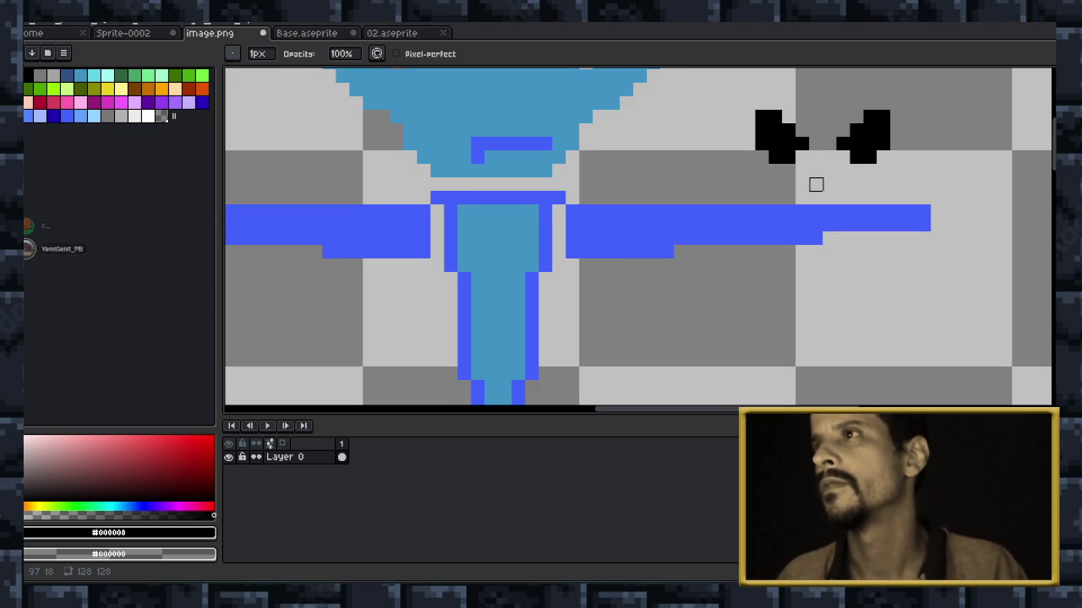
pyautogui.scroll(-1, 813, 183)
pyautogui.scroll(-1, 815, 181)
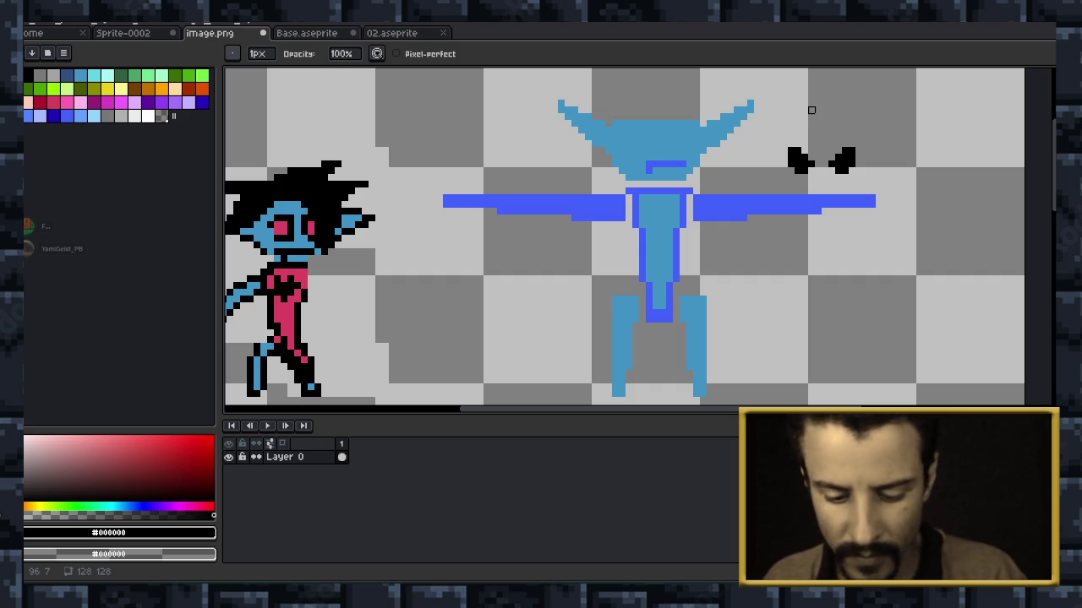
# Select the two black eyes and nudge them into place on the blue face.
pyautogui.press('m')
pyautogui.moveTo(768, 121)
pyautogui.mouseDown()
pyautogui.moveTo(797, 162)
pyautogui.moveTo(874, 180)
pyautogui.mouseUp()
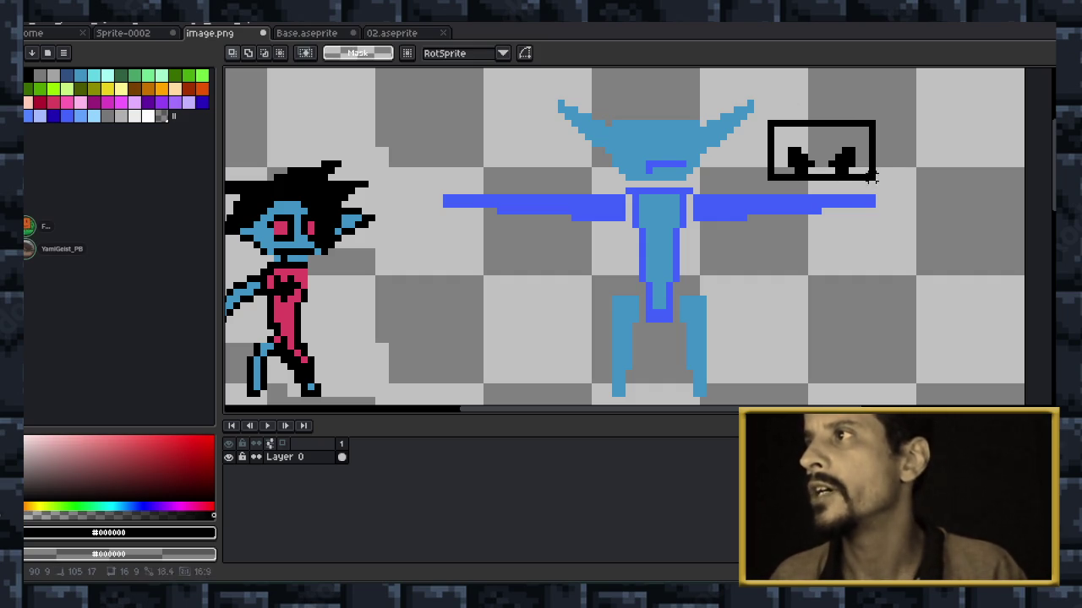
pyautogui.moveTo(819, 157); pyautogui.dragTo(676, 160)
pyautogui.press('Right')
pyautogui.press('Right')
pyautogui.press('Right')
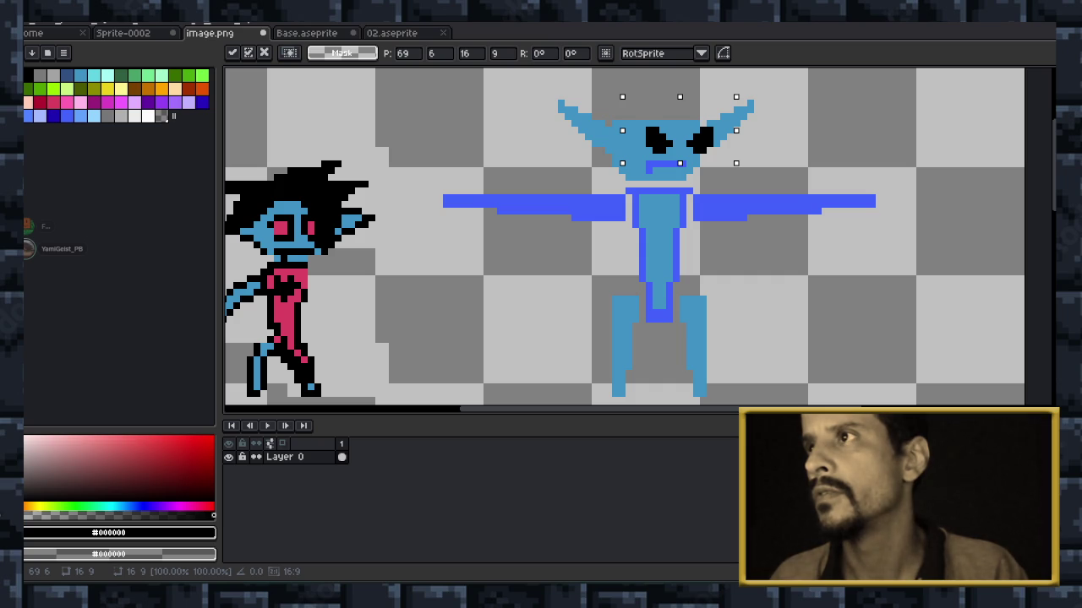
pyautogui.press('Up')
pyautogui.press('Left')
pyautogui.press('Down')
pyautogui.press('Left')
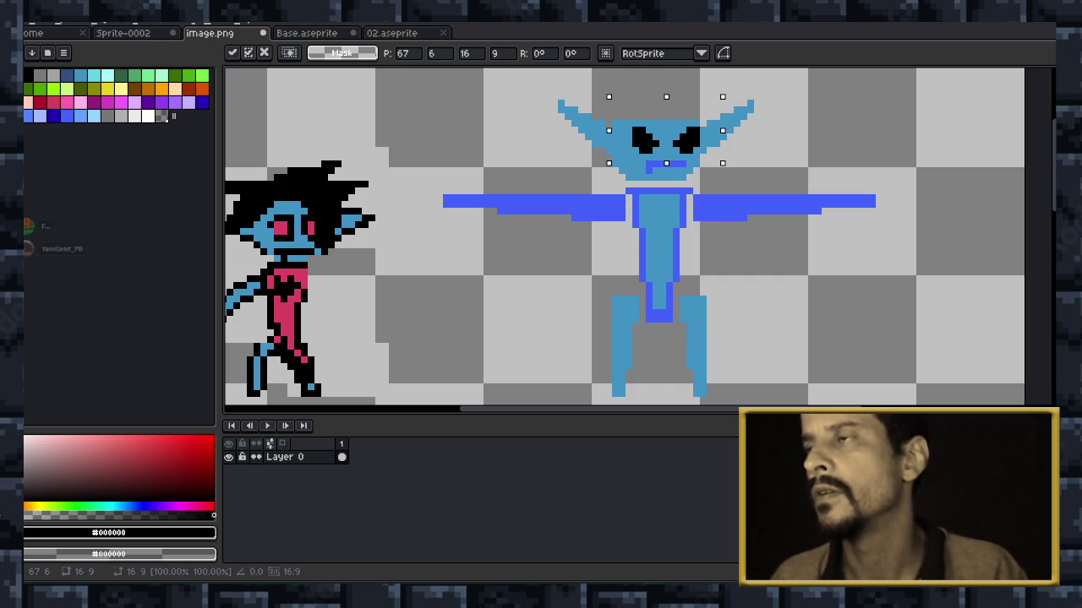
# Move the eyes off the face and drop them beside the head.
pyautogui.moveTo(666, 139); pyautogui.dragTo(801, 139)
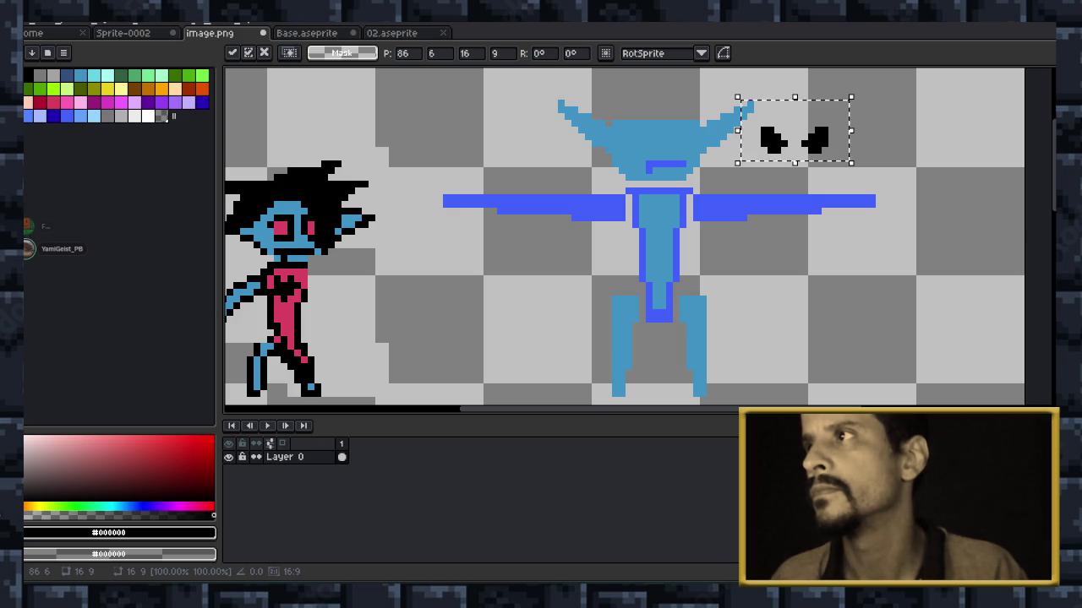
pyautogui.scroll(2, 825, 133)
pyautogui.moveTo(811, 99); pyautogui.dragTo(865, 139)
pyautogui.press('Return')
pyautogui.hotkey('ctrl', 'd')
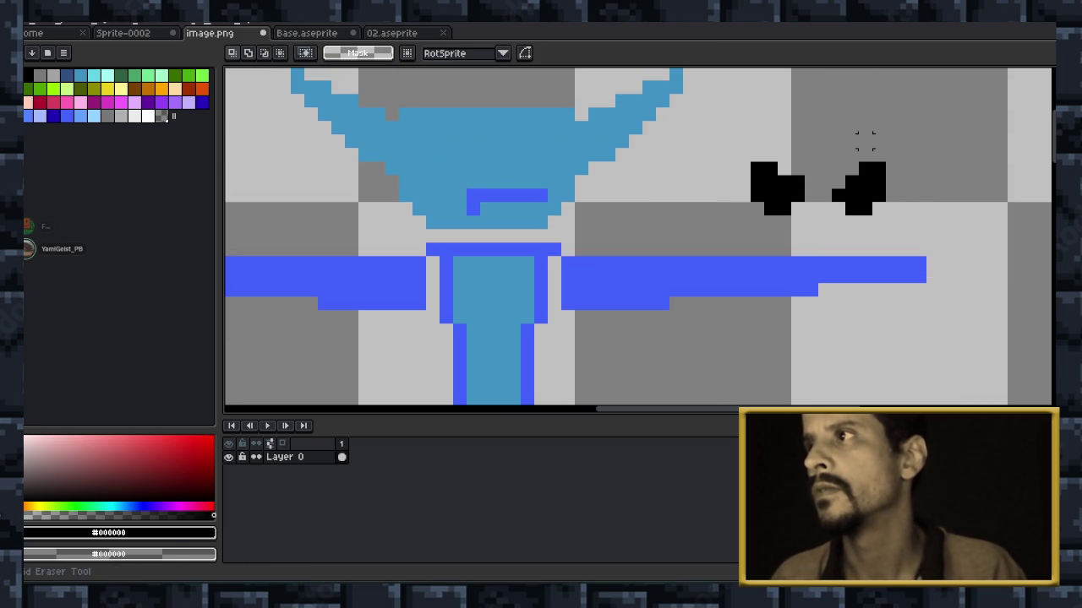
# Try the eyes on the face again, then leave them off to the right.
pyautogui.moveTo(929, 132); pyautogui.dragTo(706, 231)
pyautogui.moveTo(818, 181)
pyautogui.mouseDown()
pyautogui.moveTo(526, 161)
pyautogui.moveTo(493, 141)
pyautogui.mouseUp()
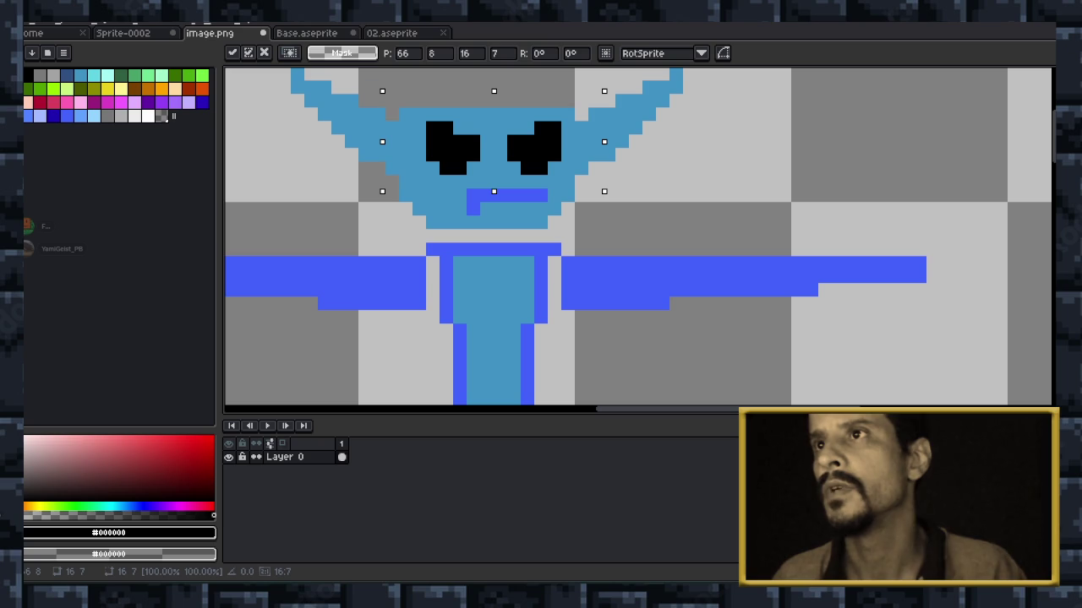
pyautogui.press('Up')
pyautogui.press('Down')
pyautogui.press('Right')
pyautogui.press('Right')
pyautogui.press('Right')
pyautogui.press('Right')
pyautogui.press('Right')
pyautogui.press('Down')
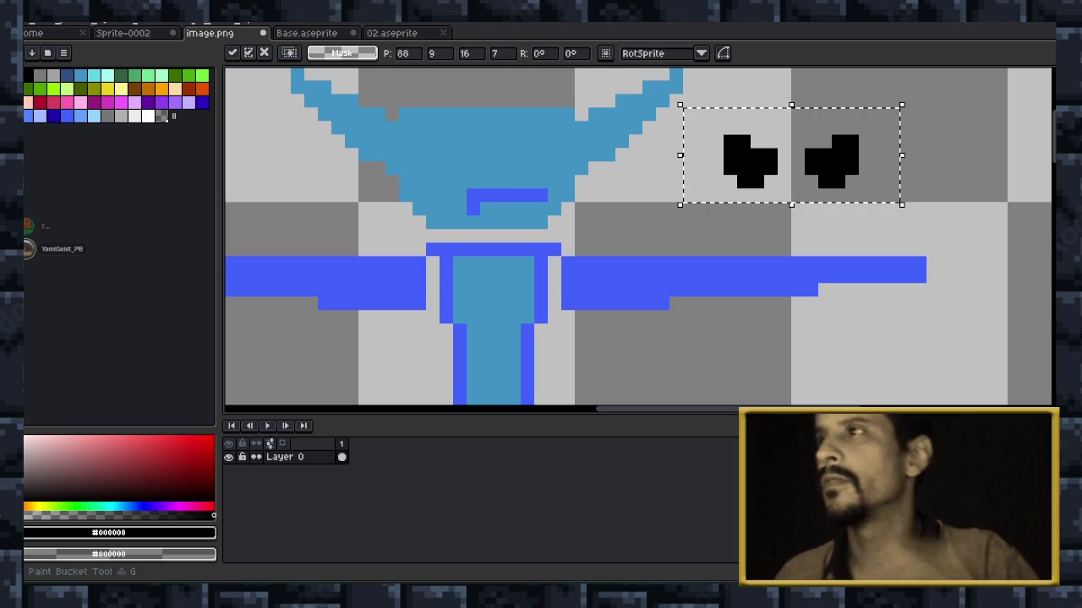
pyautogui.click(1027, 154)
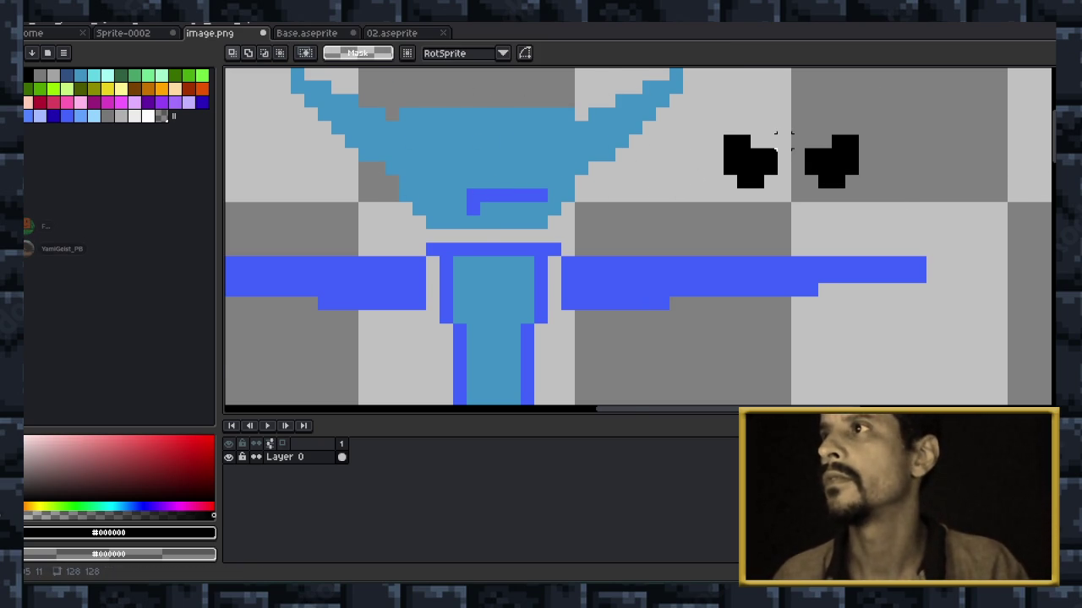
# Erase one pixel from each of the two eyes.
pyautogui.scroll(1, 783, 140)
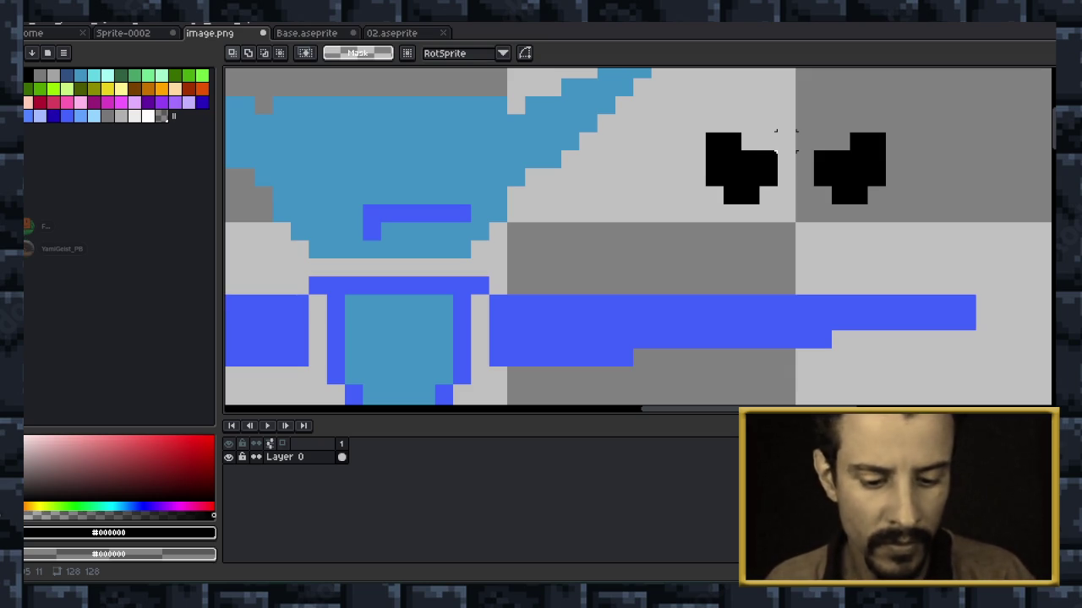
pyautogui.press('e')
pyautogui.click(768, 160)
pyautogui.click(822, 160)
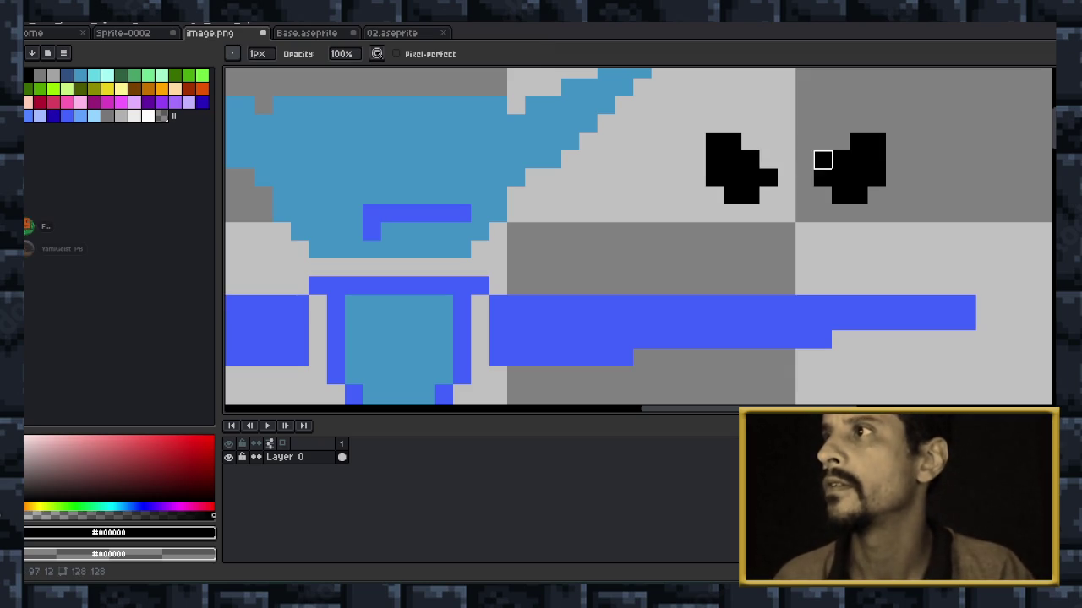
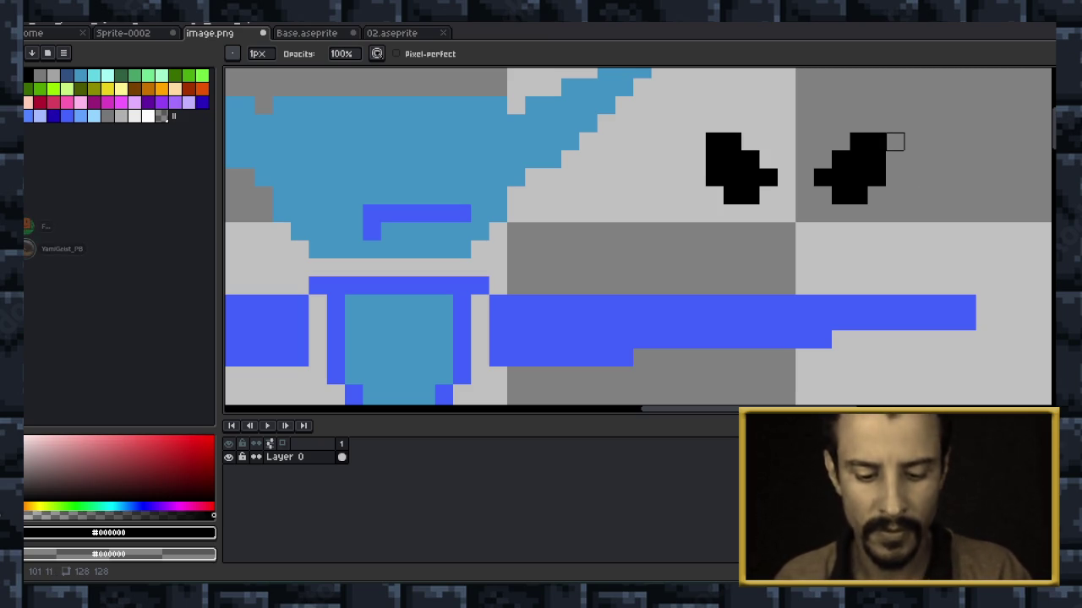
# Add one black pixel on top of each eye shape to sharpen their tips.
pyautogui.click(894, 125)
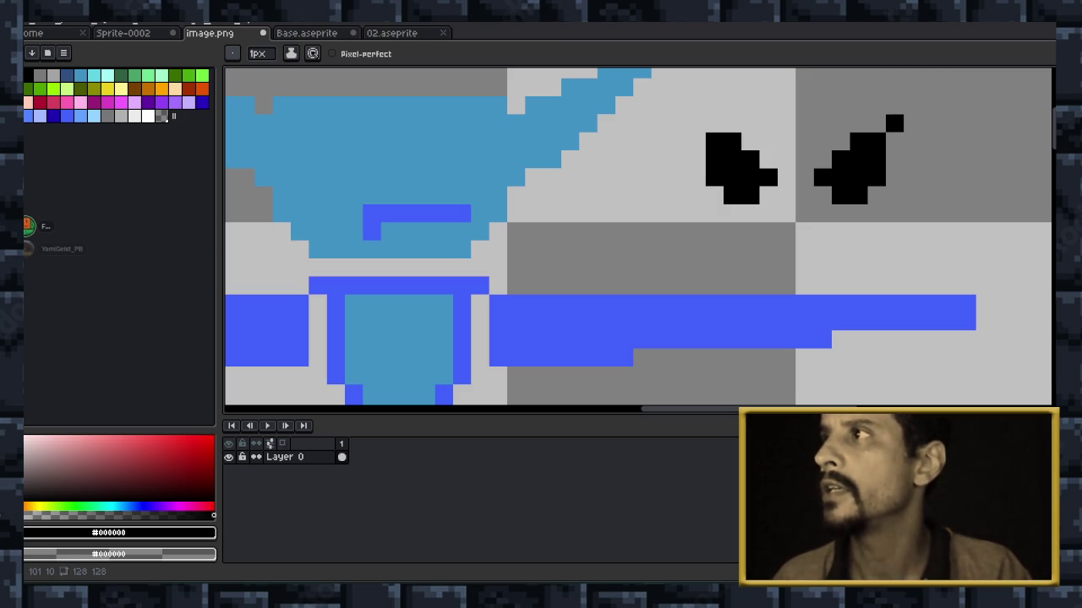
pyautogui.hotkey('ctrl', 'z')
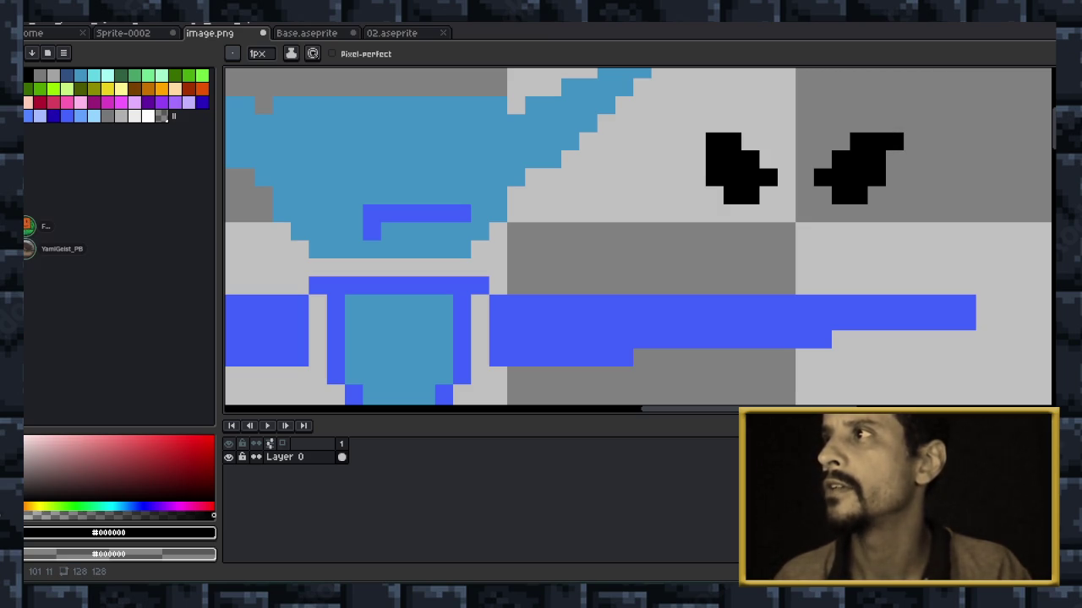
pyautogui.click(877, 123)
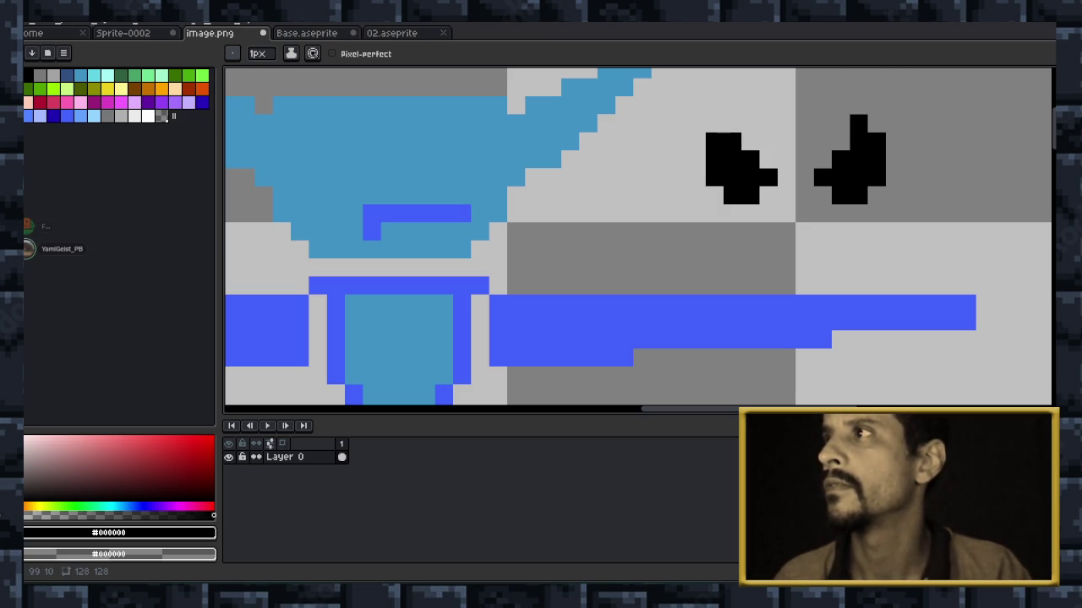
pyautogui.click(732, 124)
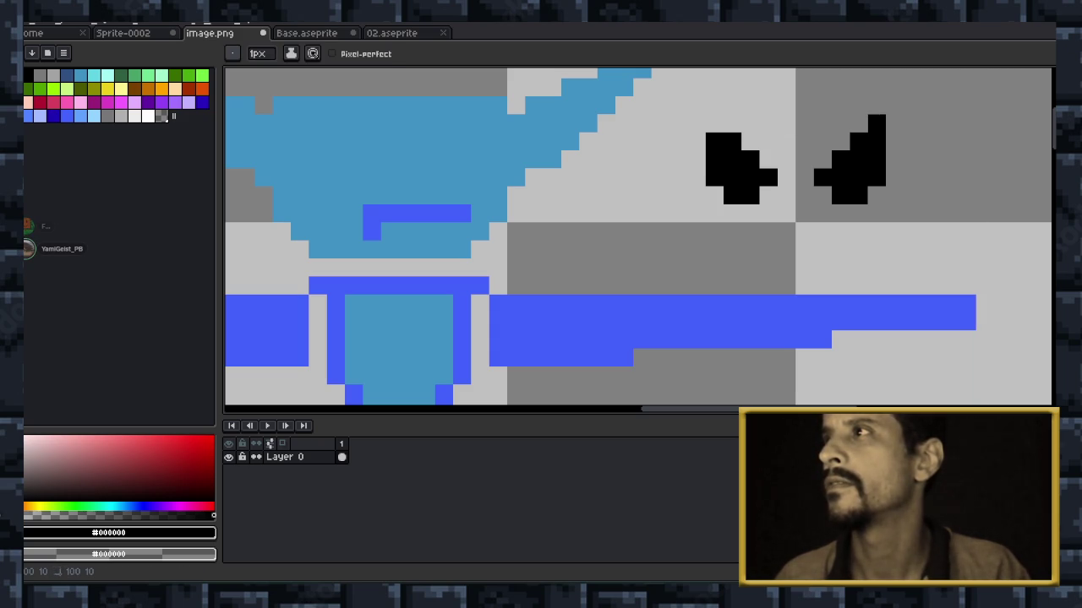
pyautogui.scroll(-2, 822, 124)
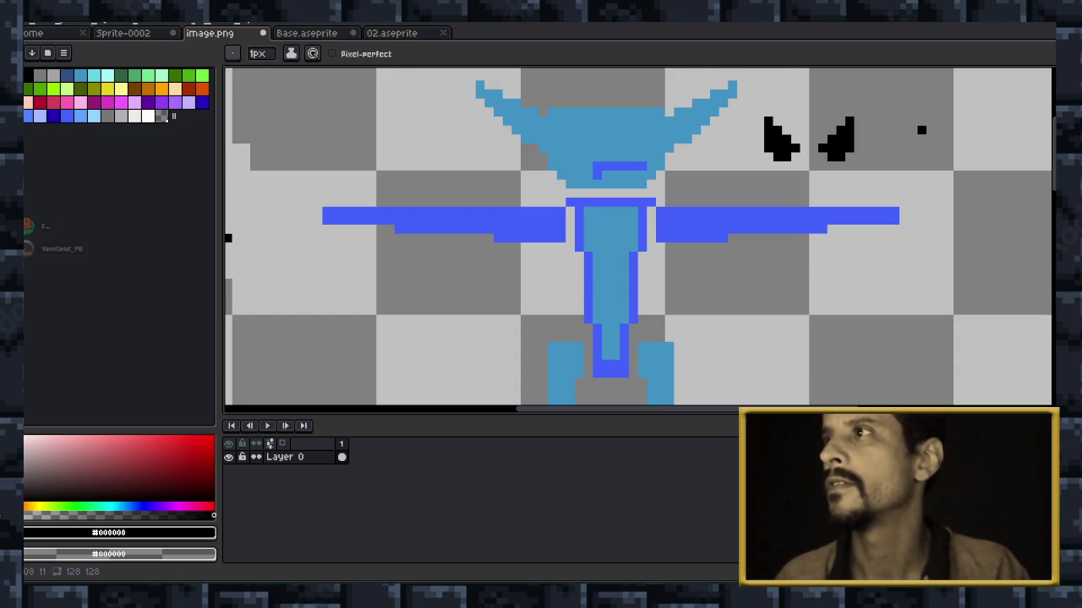
pyautogui.scroll(1, 903, 139)
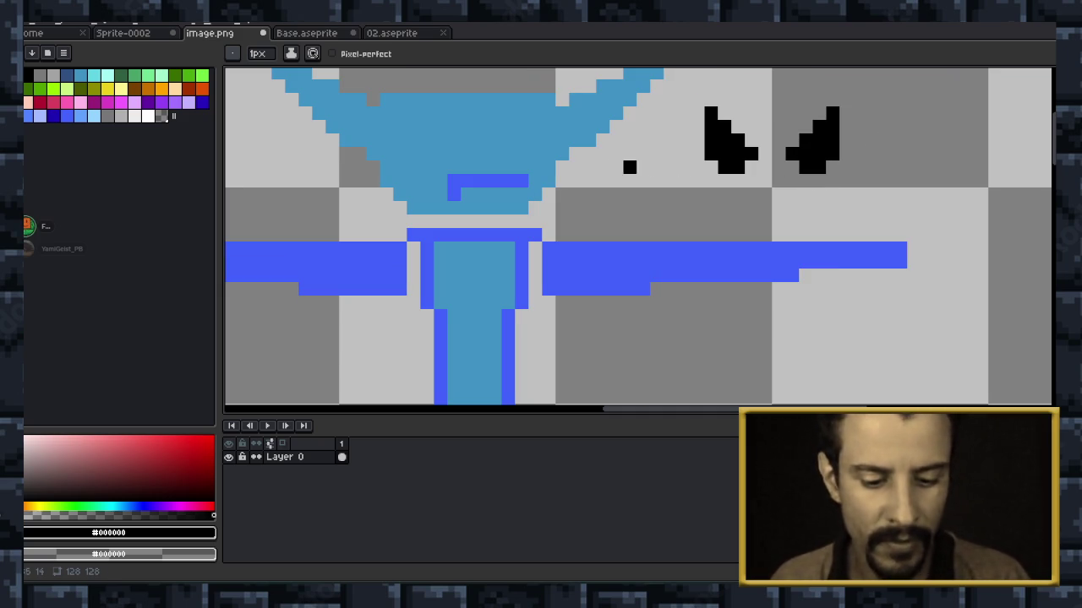
# Erase the bottom row under the left eye, then restore it with undo.
pyautogui.press('e')
pyautogui.moveTo(710, 167); pyautogui.dragTo(738, 167)
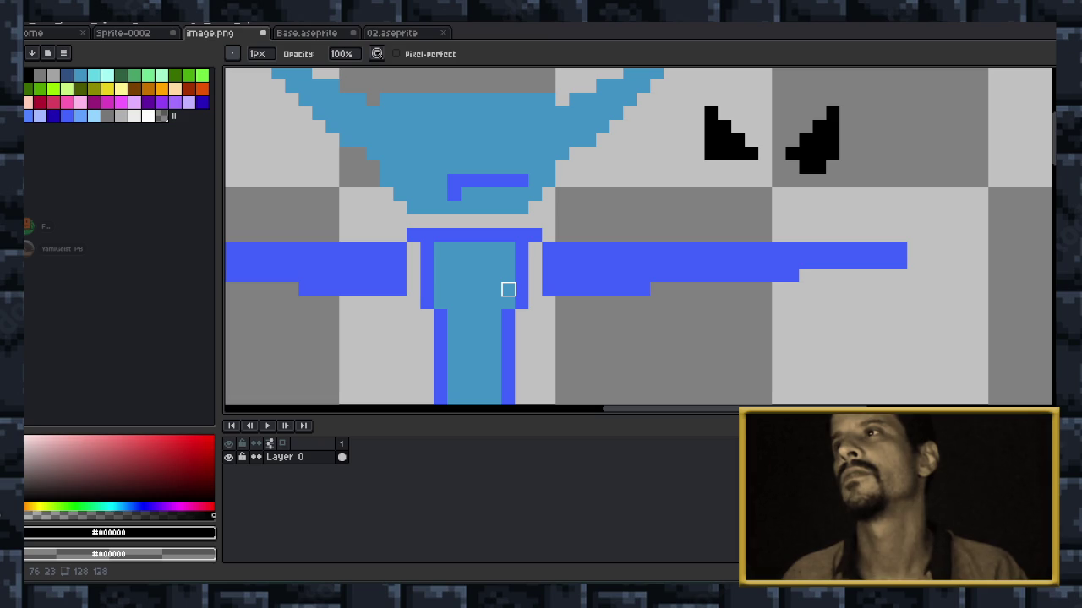
pyautogui.hotkey('ctrl', 'z')
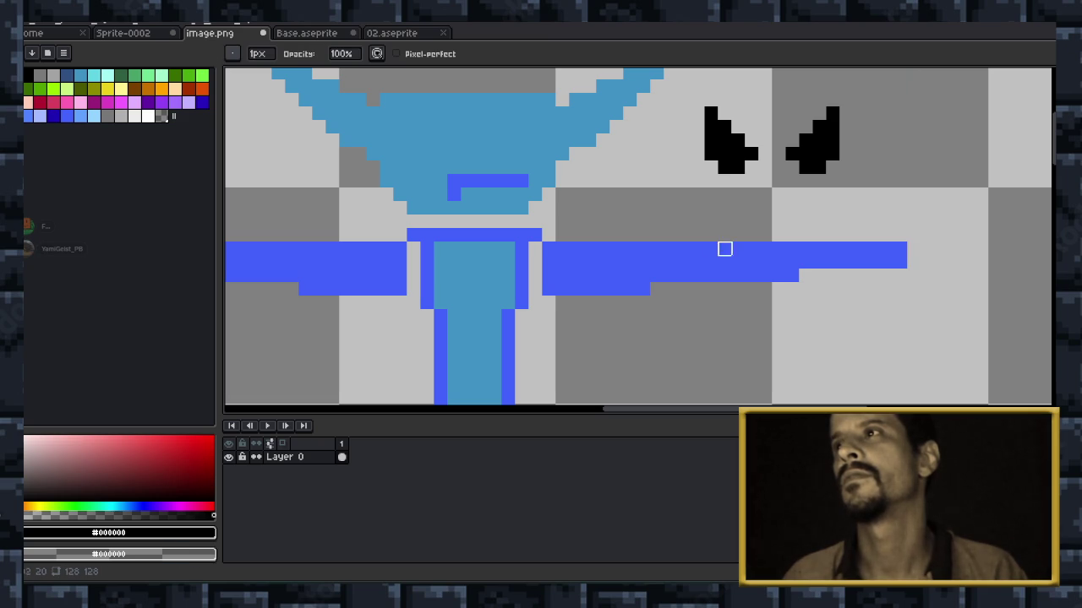
pyautogui.scroll(-1, 846, 207)
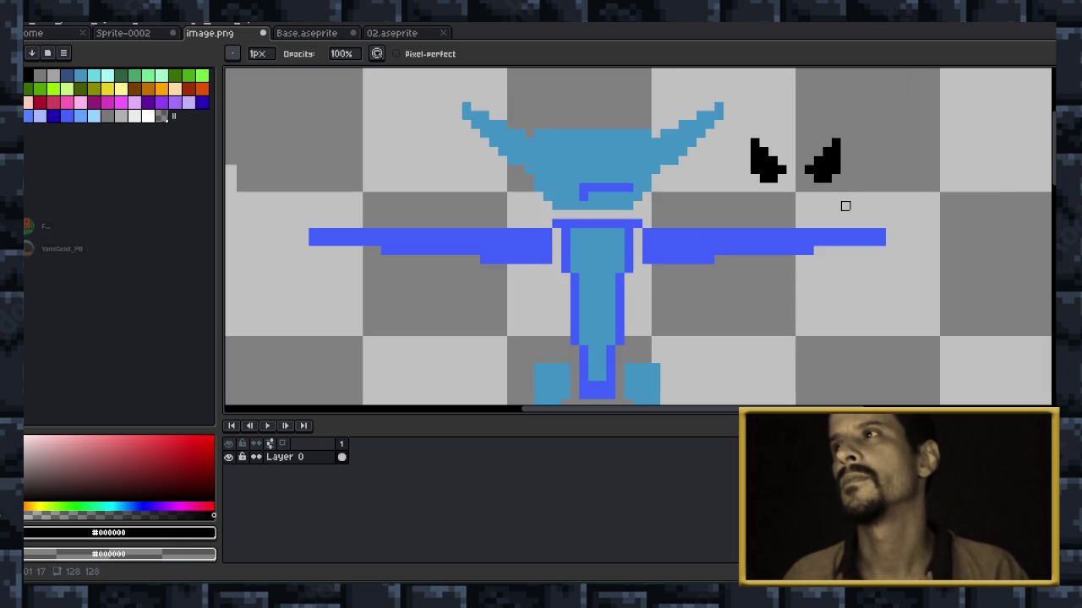
pyautogui.scroll(1, 872, 178)
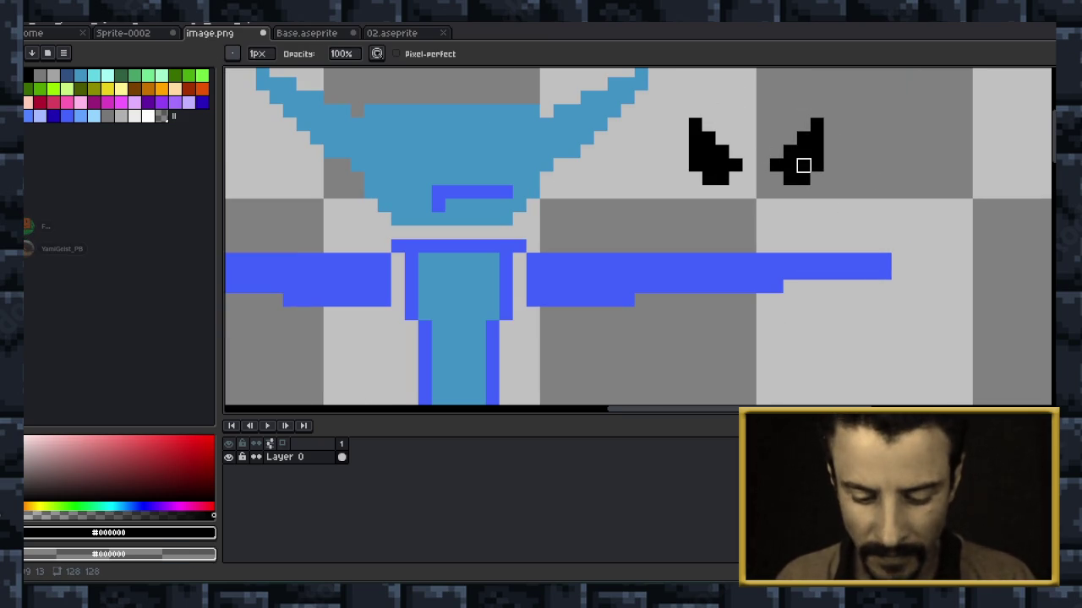
# Select the left black eye, move it onto the blue face, and nudge it into position.
pyautogui.press('m')
pyautogui.moveTo(660, 103); pyautogui.dragTo(758, 201)
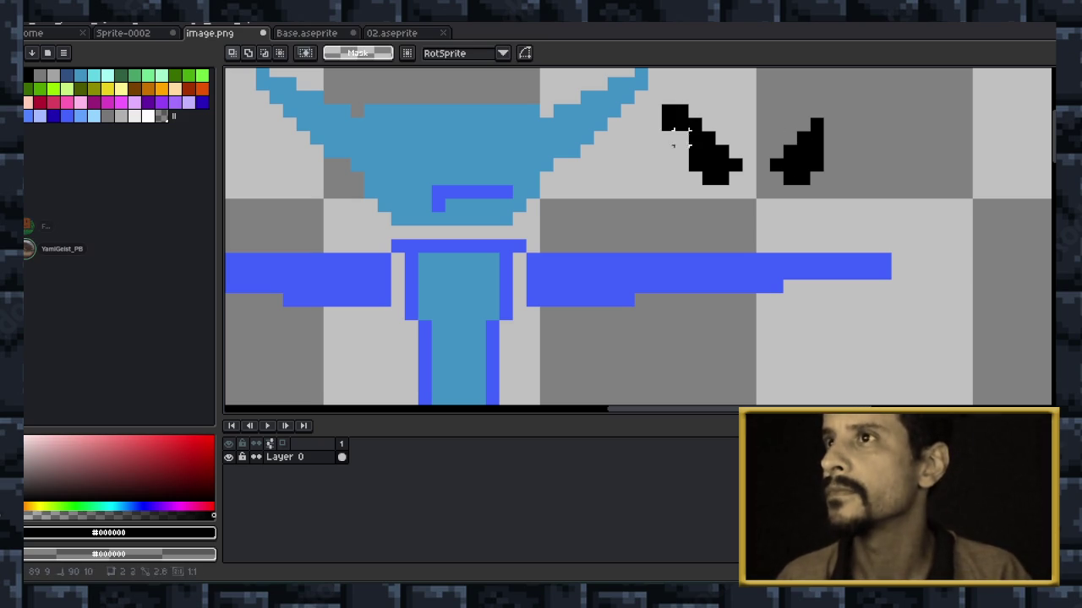
pyautogui.moveTo(715, 152); pyautogui.dragTo(431, 152)
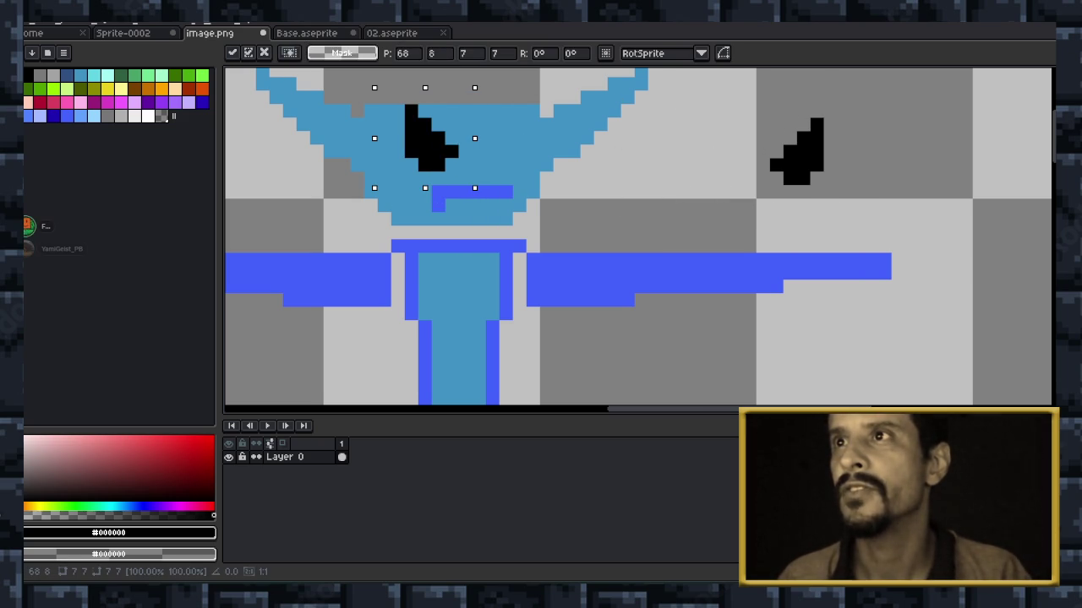
pyautogui.press('Right')
pyautogui.press('Left')
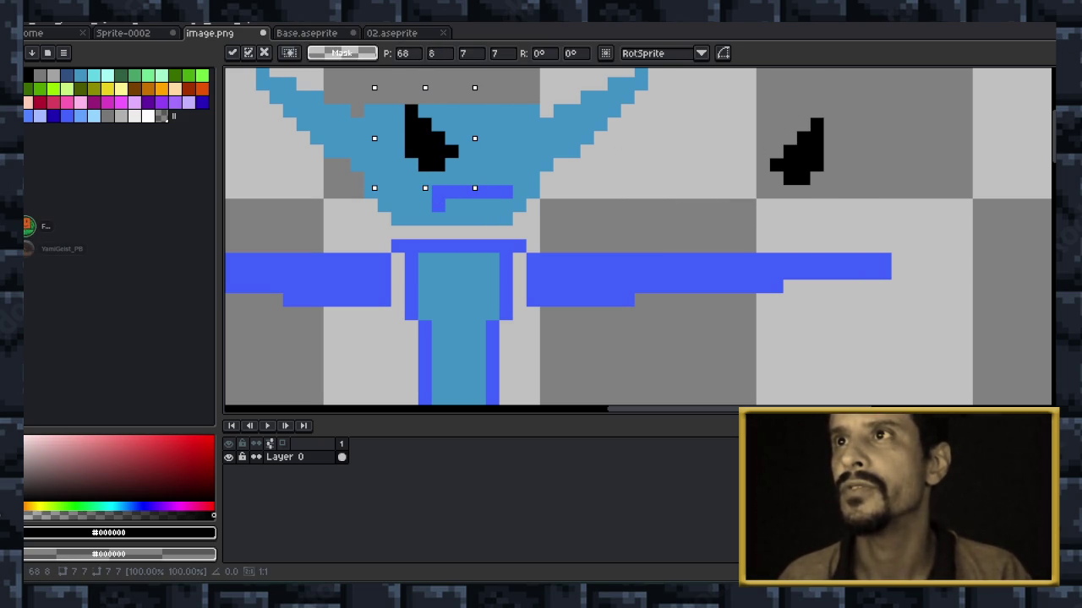
pyautogui.press('Left')
pyautogui.press('Up')
pyautogui.press('Right')
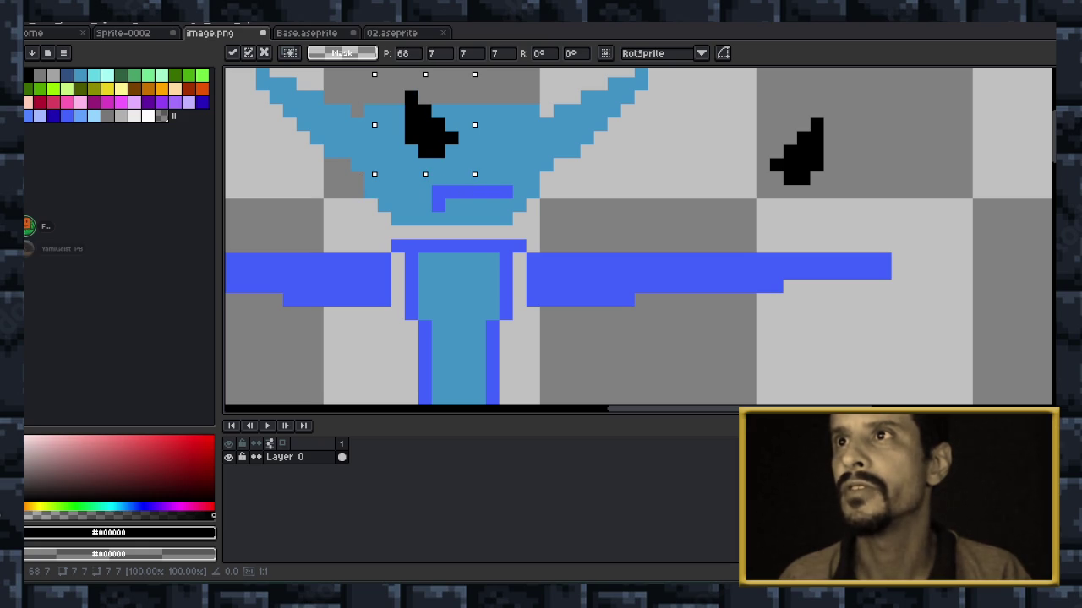
pyautogui.scroll(-1, 780, 269)
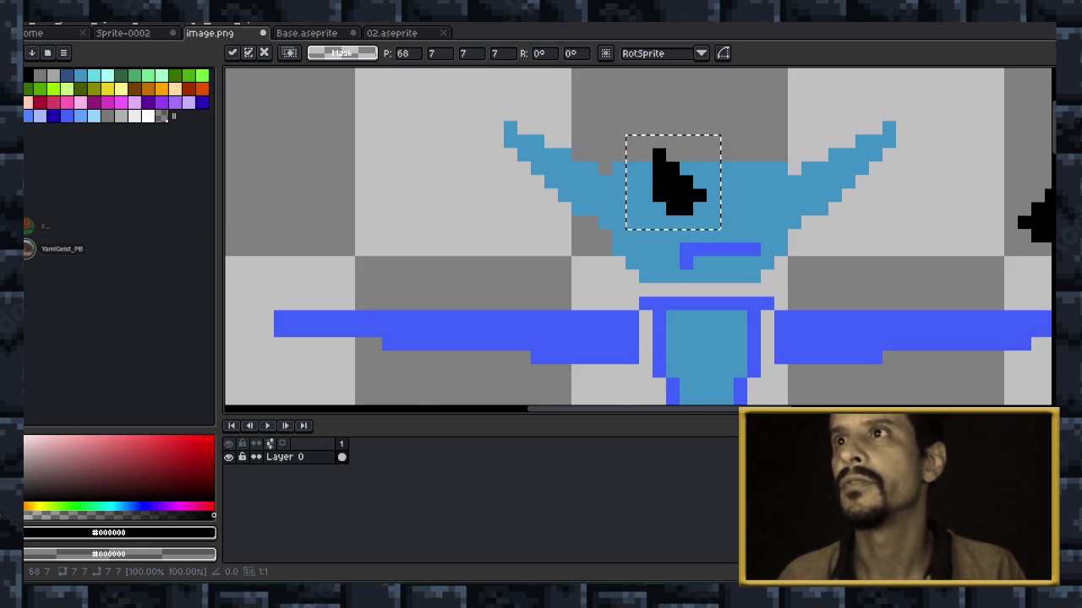
pyautogui.scroll(-1, 780, 268)
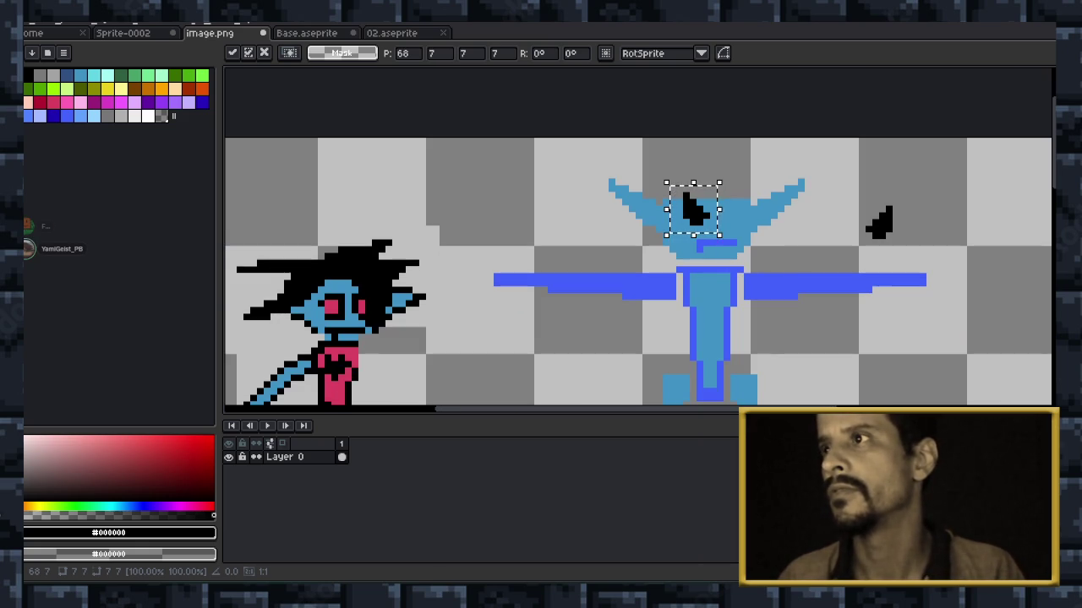
pyautogui.scroll(1, 694, 211)
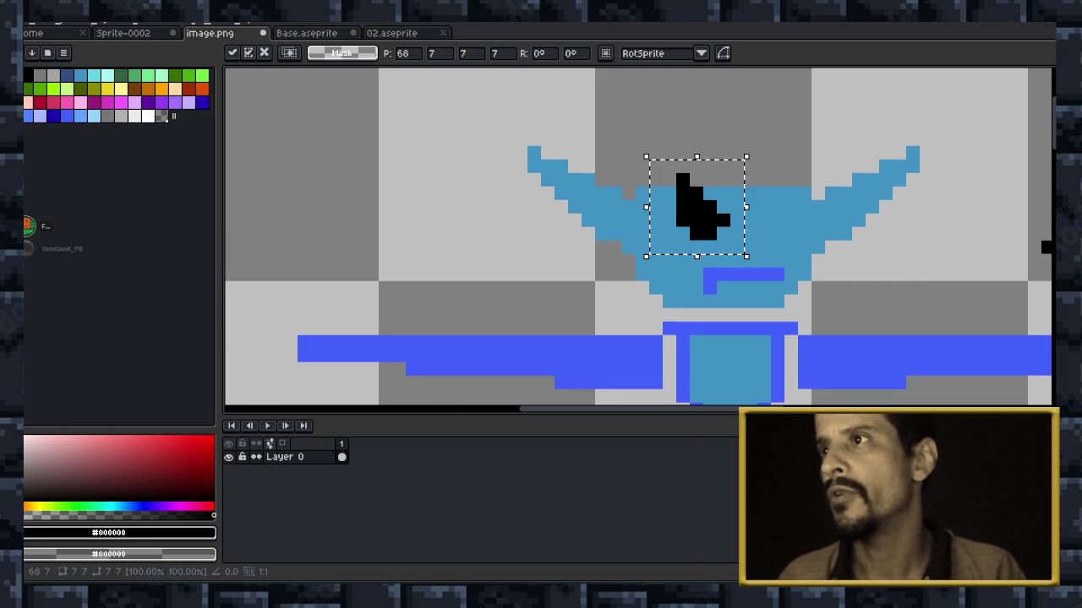
# Widen the placed eye one pixel to the left and select the other eye shape.
pyautogui.moveTo(646, 207); pyautogui.dragTo(632, 207)
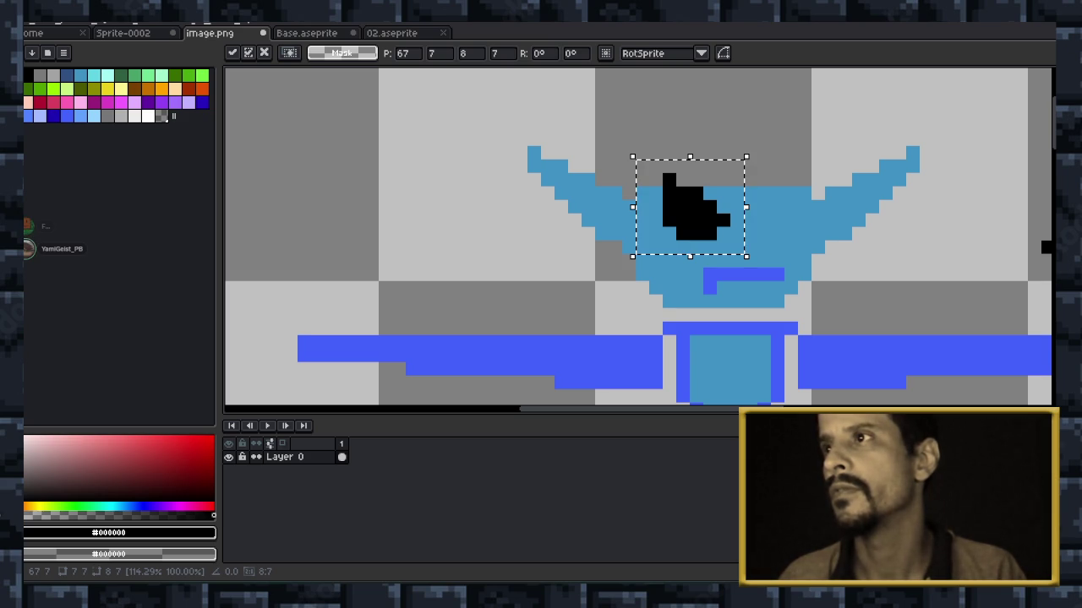
pyautogui.moveTo(689, 207)
pyautogui.mouseDown()
pyautogui.moveTo(987, 234)
pyautogui.moveTo(758, 242)
pyautogui.moveTo(531, 215)
pyautogui.mouseUp()
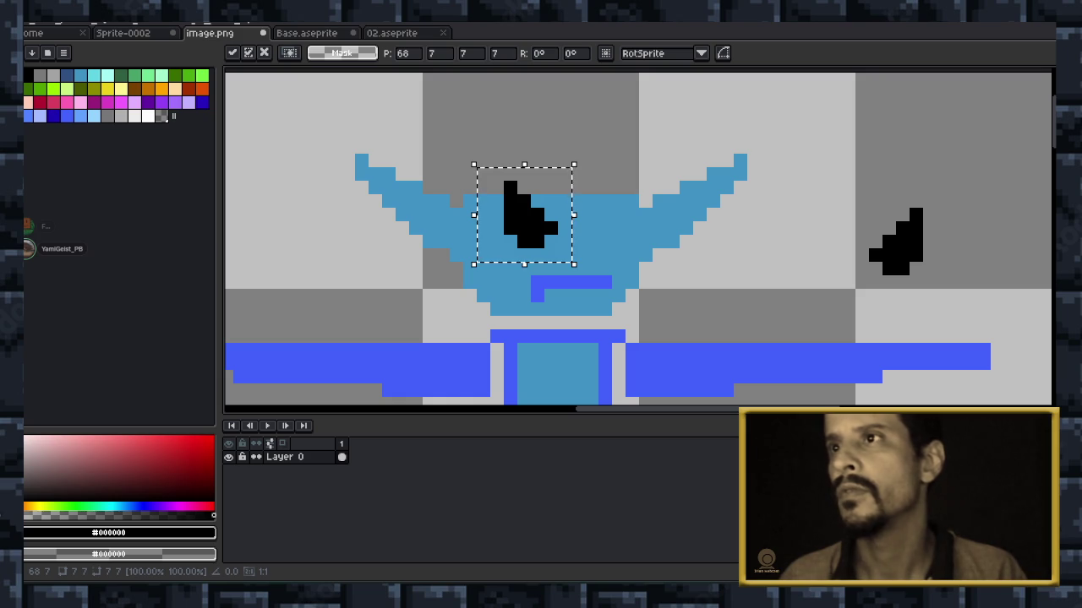
pyautogui.moveTo(474, 215); pyautogui.dragTo(460, 214)
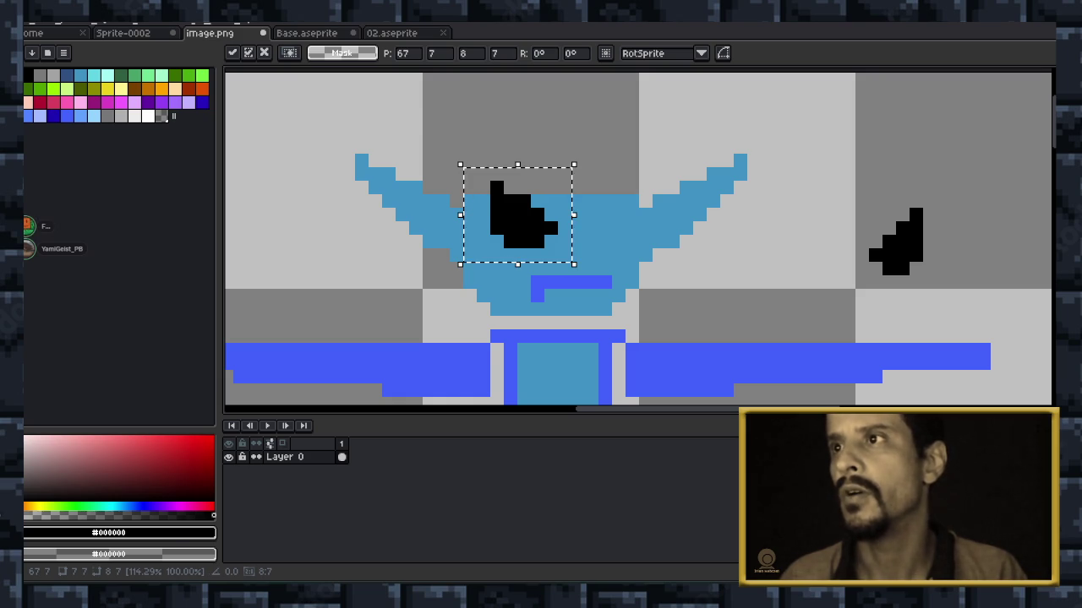
pyautogui.scroll(-3, 444, 220)
pyautogui.press('Right')
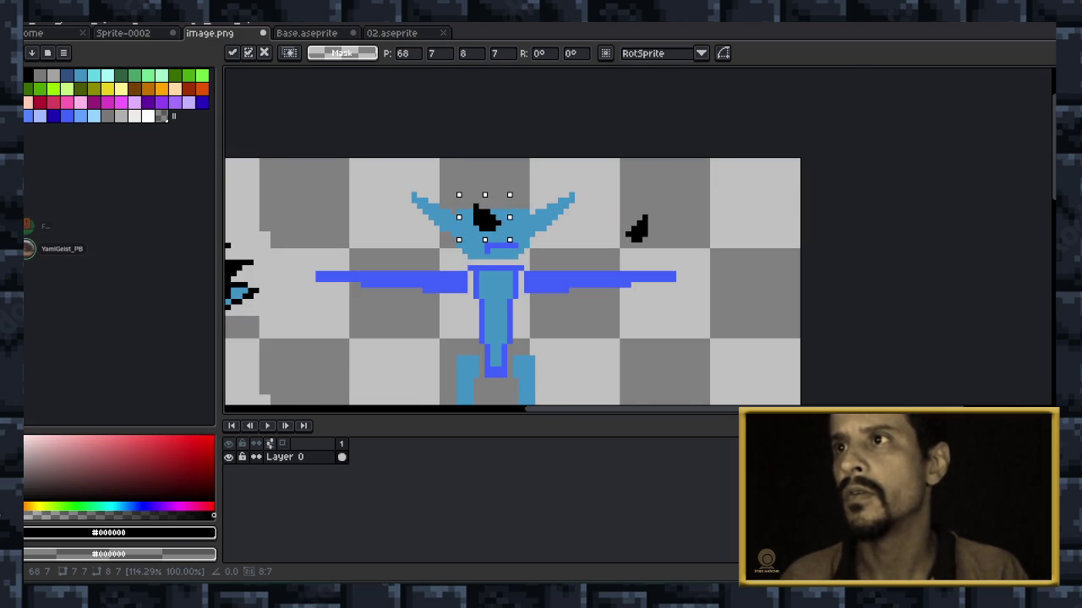
pyautogui.press('Left')
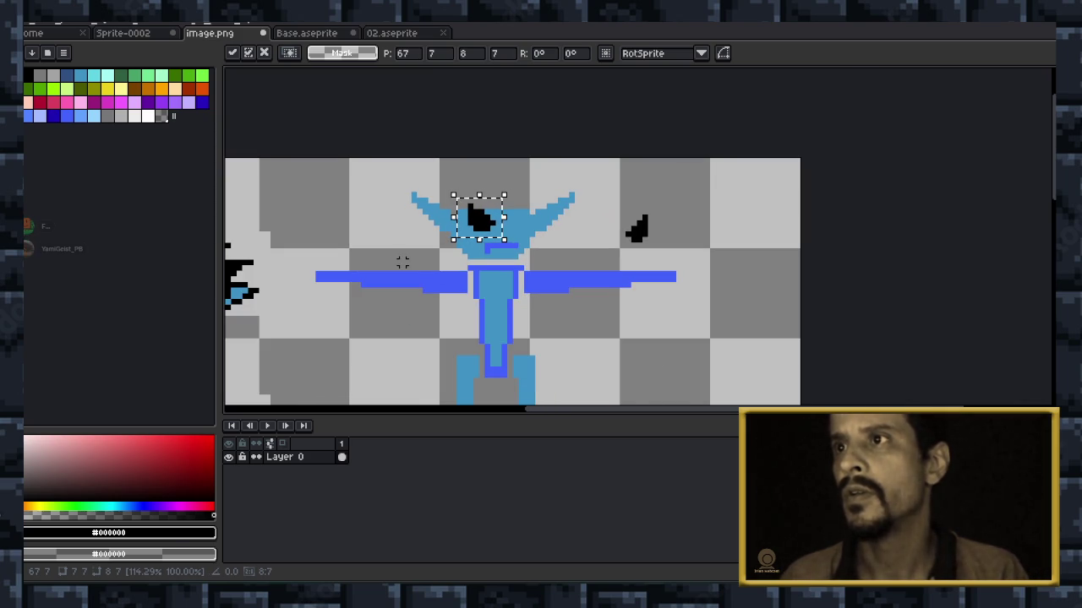
pyautogui.scroll(1, 419, 244)
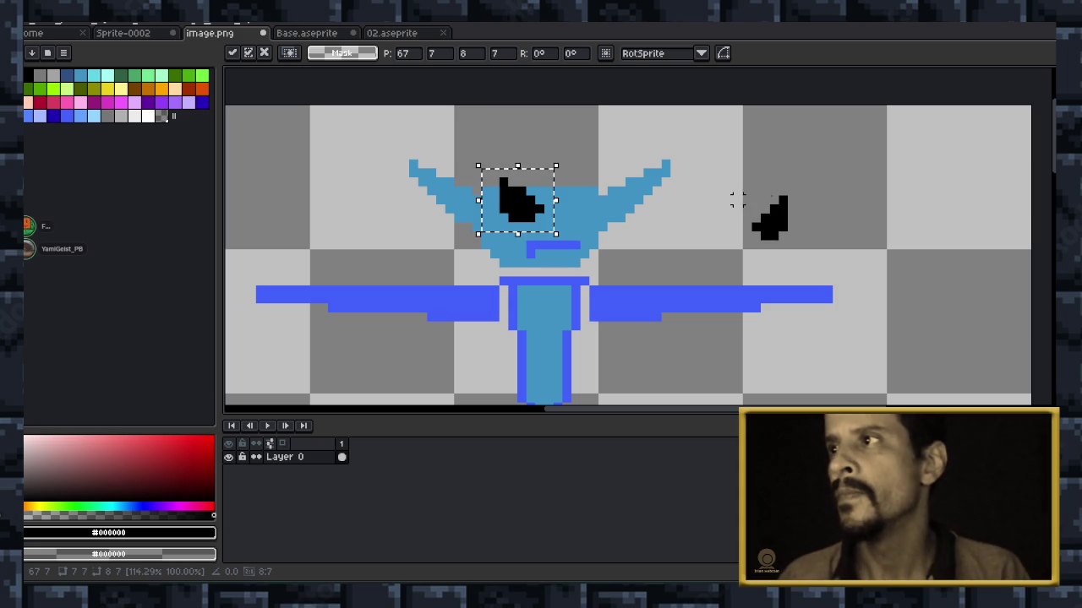
pyautogui.moveTo(725, 178)
pyautogui.mouseDown()
pyautogui.moveTo(803, 248)
pyautogui.moveTo(579, 200)
pyautogui.moveTo(777, 207)
pyautogui.moveTo(788, 218)
pyautogui.mouseUp()
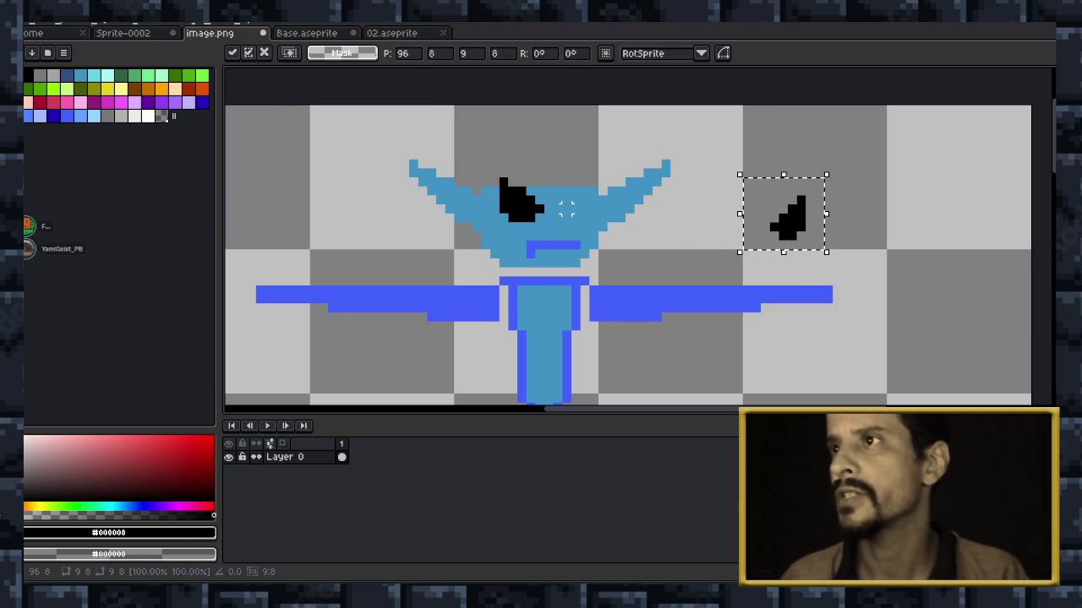
# Adjust the floating eye shapes by single pixels beside the head and commit them.
pyautogui.hotkey('ctrl', 'z')
pyautogui.hotkey('ctrl', 'z')
pyautogui.hotkey('ctrl', 'z')
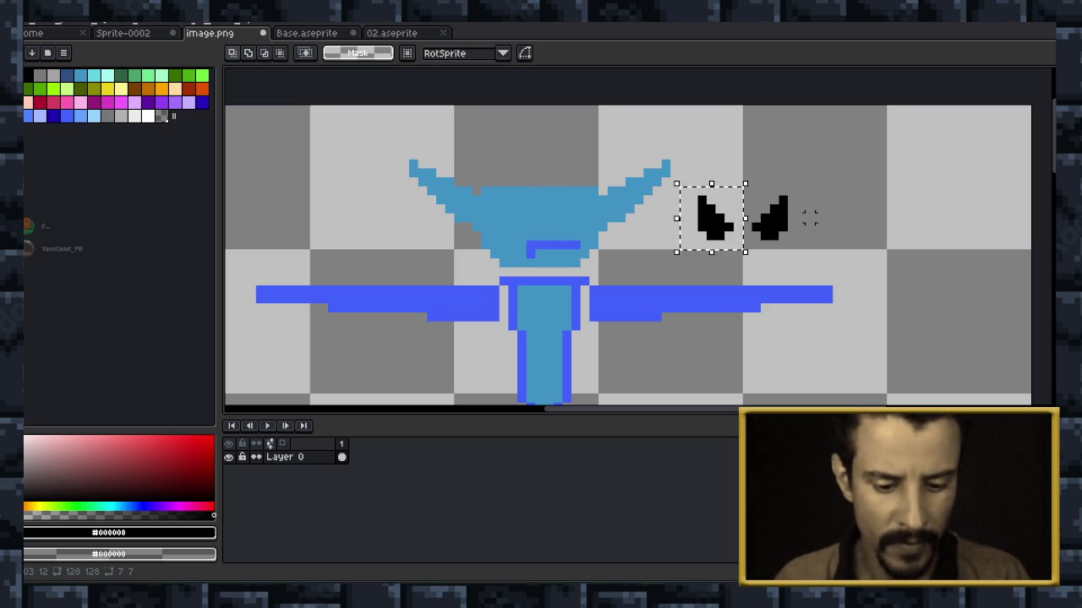
pyautogui.press('Left')
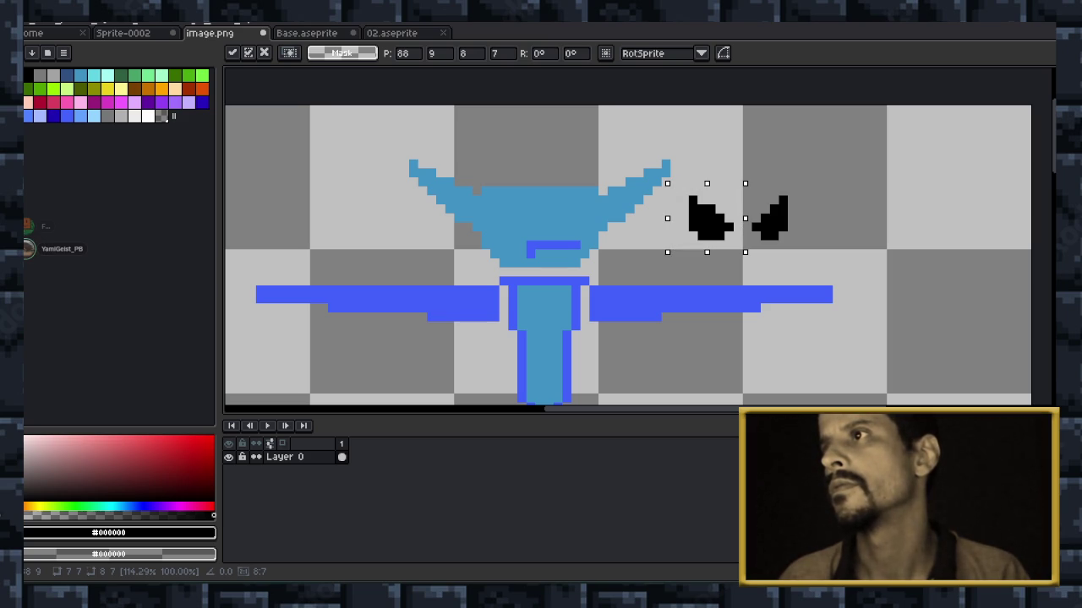
pyautogui.moveTo(707, 183); pyautogui.dragTo(706, 174)
pyautogui.hotkey('ctrl', 'z')
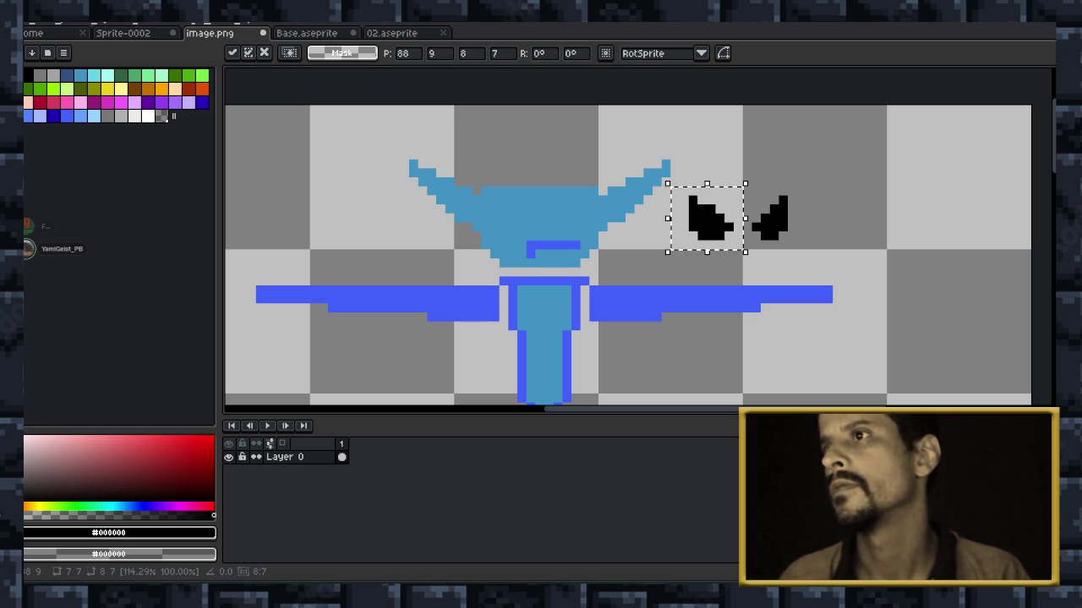
pyautogui.scroll(2, 637, 230)
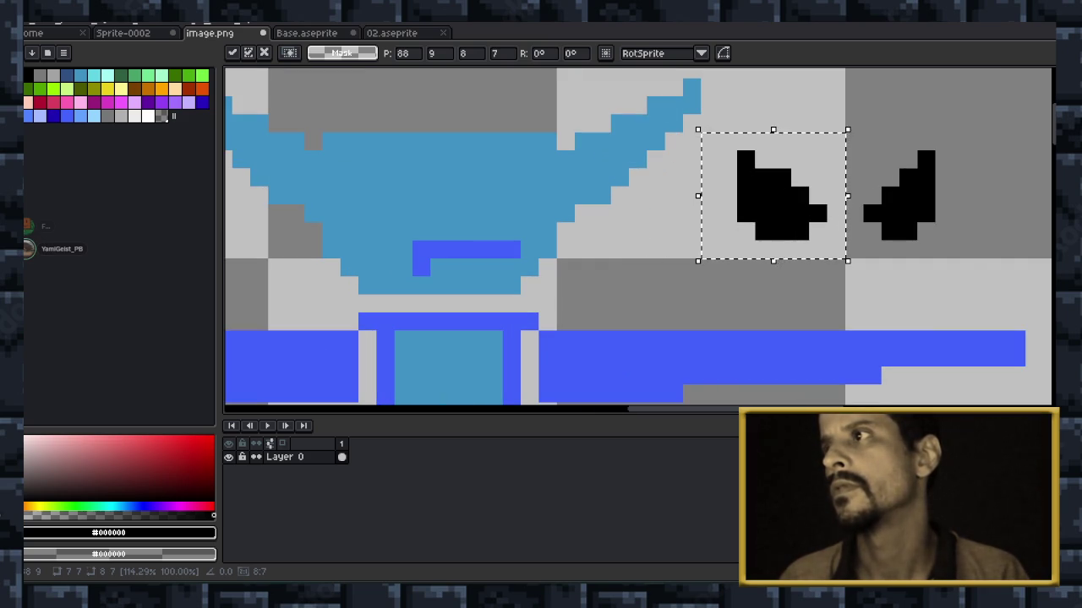
pyautogui.press('Right')
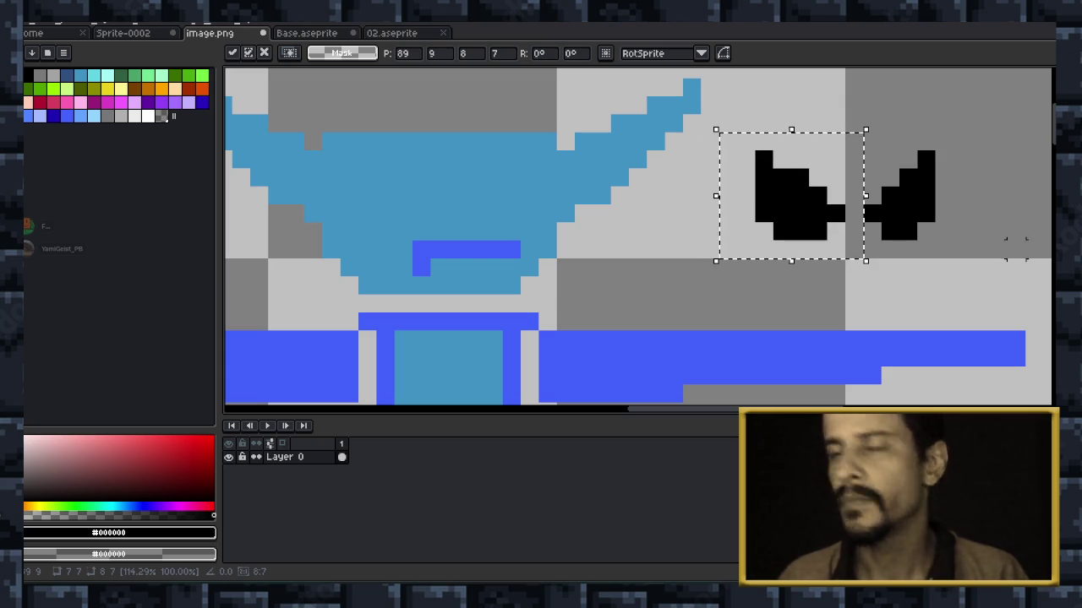
pyautogui.click(615, 224)
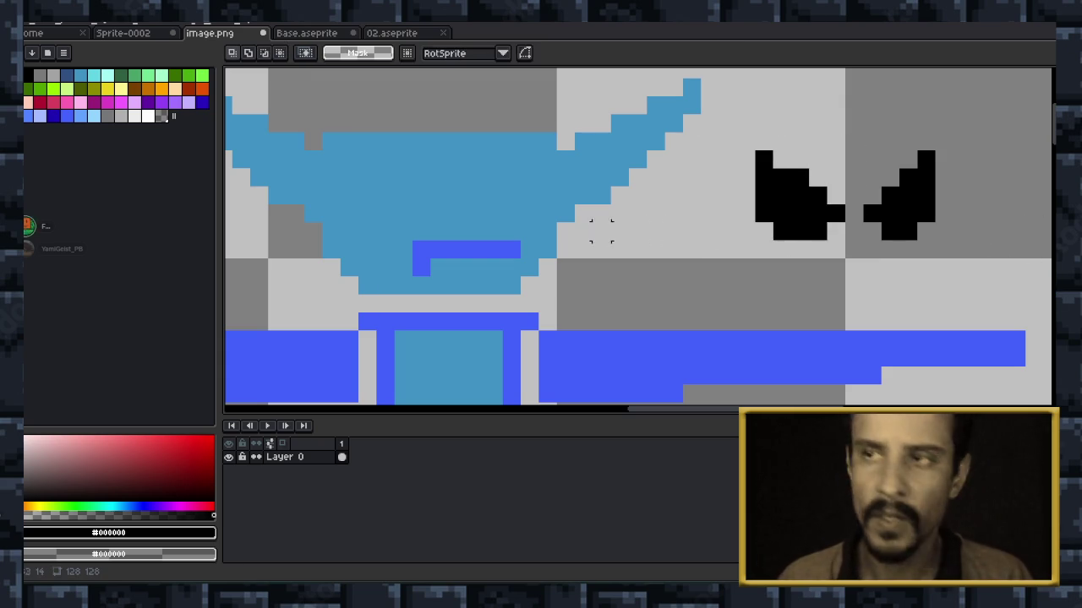
# Center the head and repaint mouth pixels, reconnecting the mouth with dark-blue pixels.
pyautogui.moveTo(402, 250); pyautogui.dragTo(640, 231)
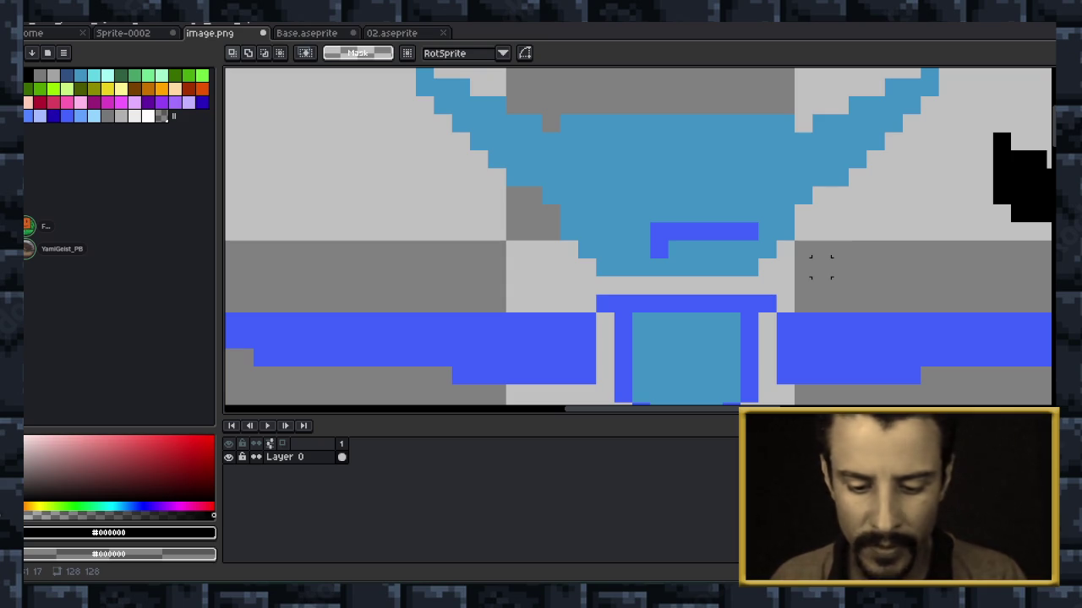
pyautogui.press('i')
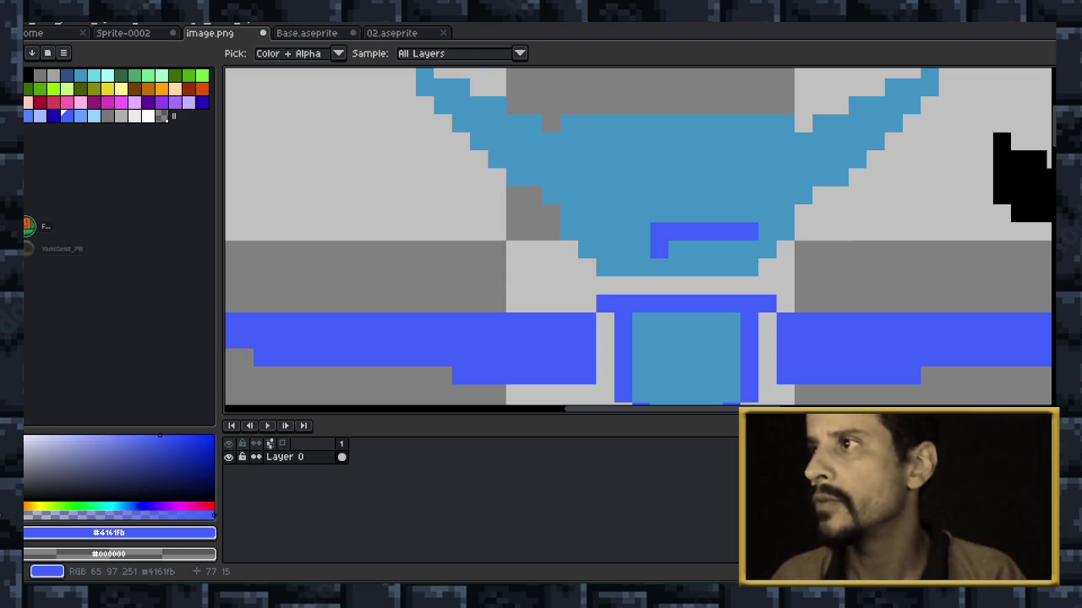
pyautogui.click(642, 232)
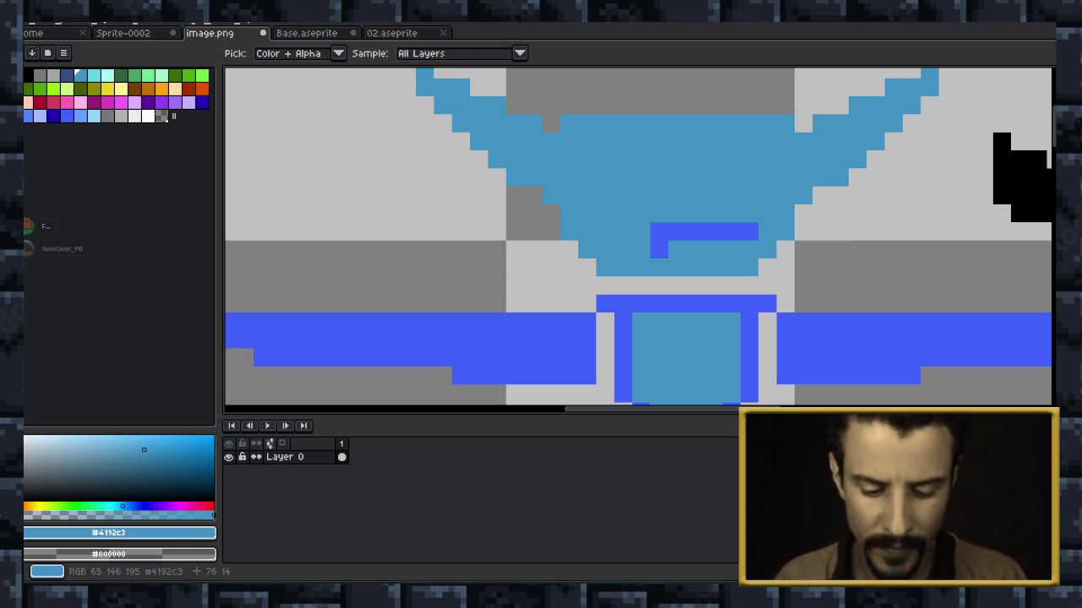
pyautogui.press('b')
pyautogui.click(731, 232)
pyautogui.hotkey('ctrl', 'z')
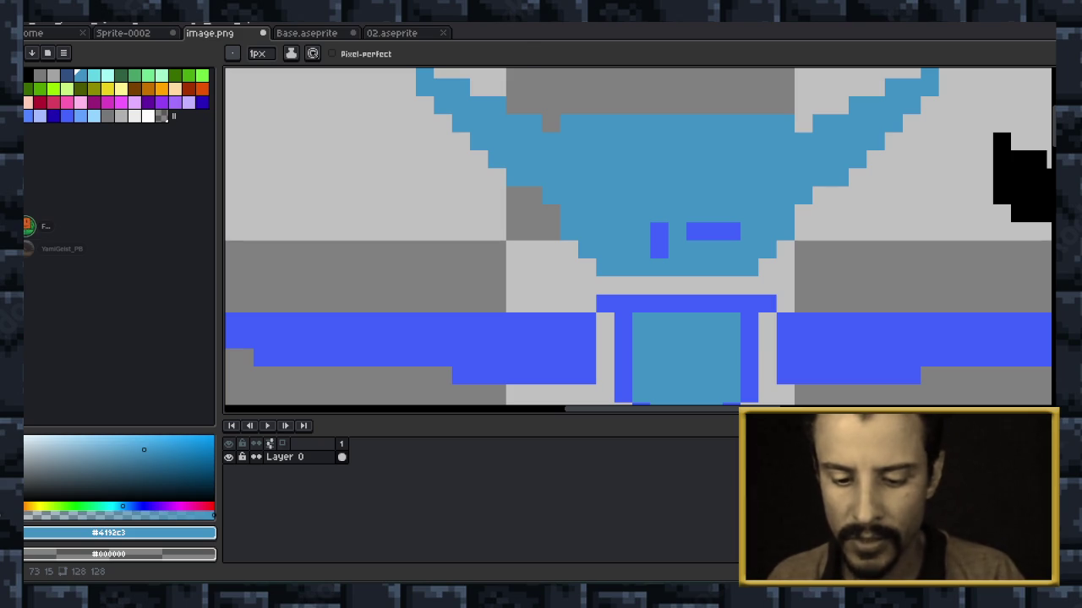
pyautogui.press('i')
pyautogui.click(693, 232)
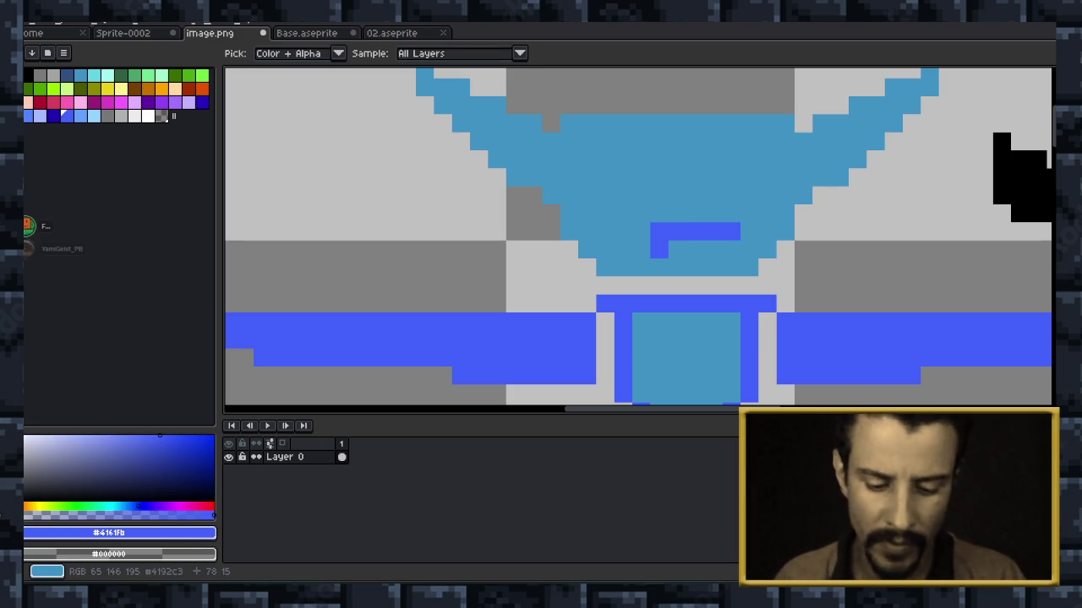
pyautogui.press('b')
pyautogui.click(748, 213)
pyautogui.click(766, 231)
# Add dark-blue pixels under the mouth bar and above its left end.
pyautogui.scroll(-4, 830, 221)
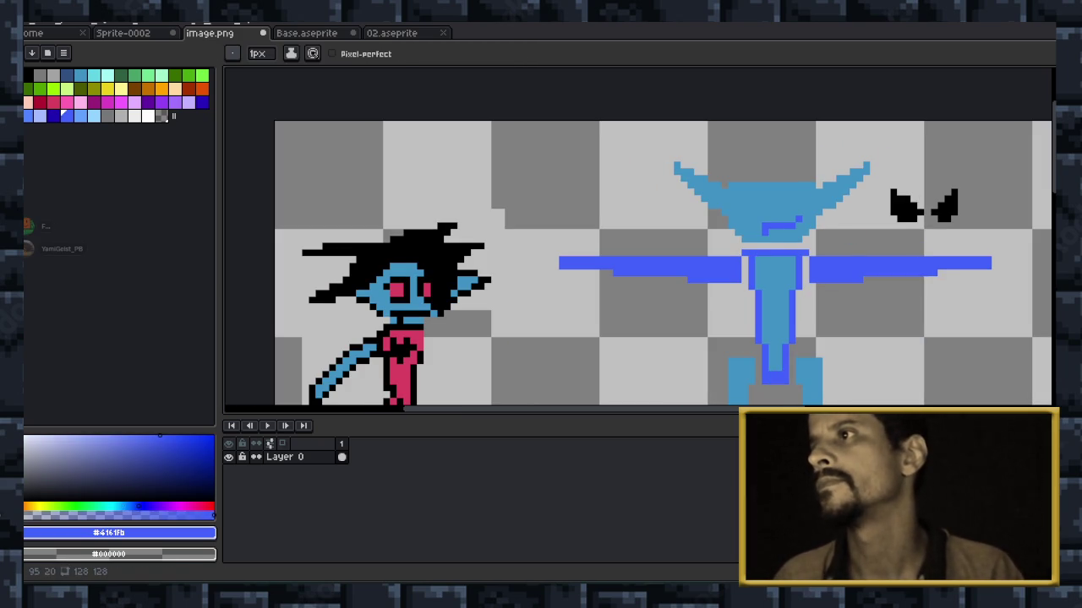
pyautogui.press('v')
pyautogui.press('b')
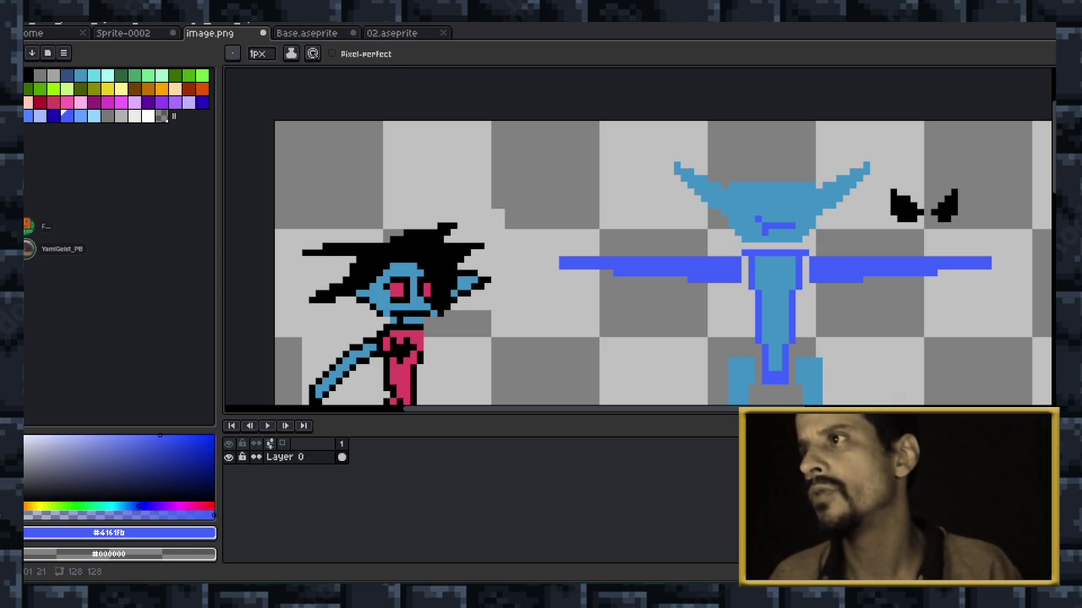
pyautogui.scroll(1, 850, 263)
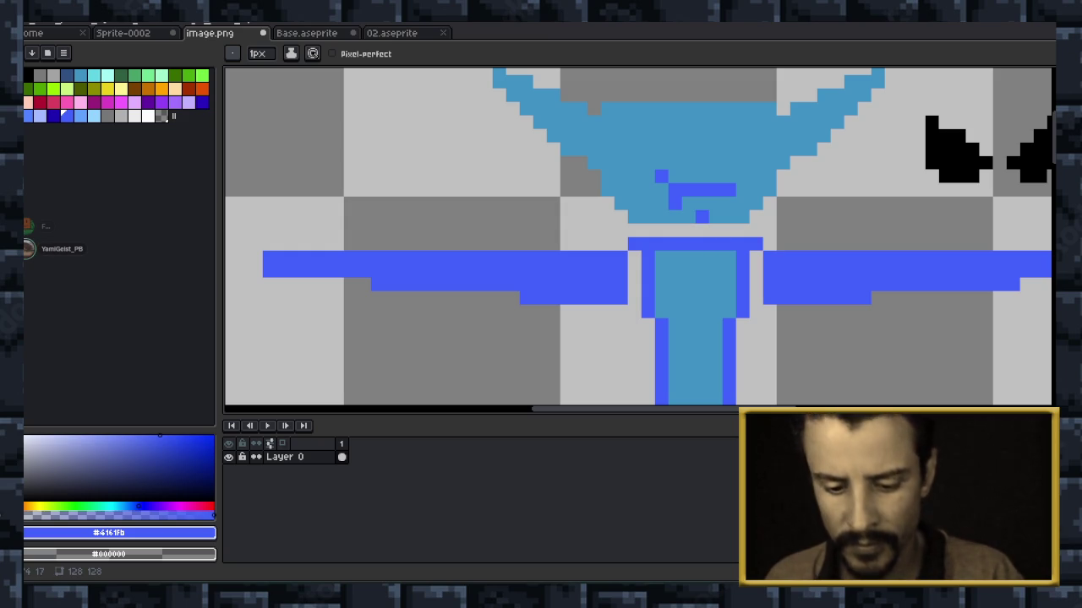
pyautogui.keyDown('alt'); pyautogui.click(701, 207); pyautogui.keyUp('alt')
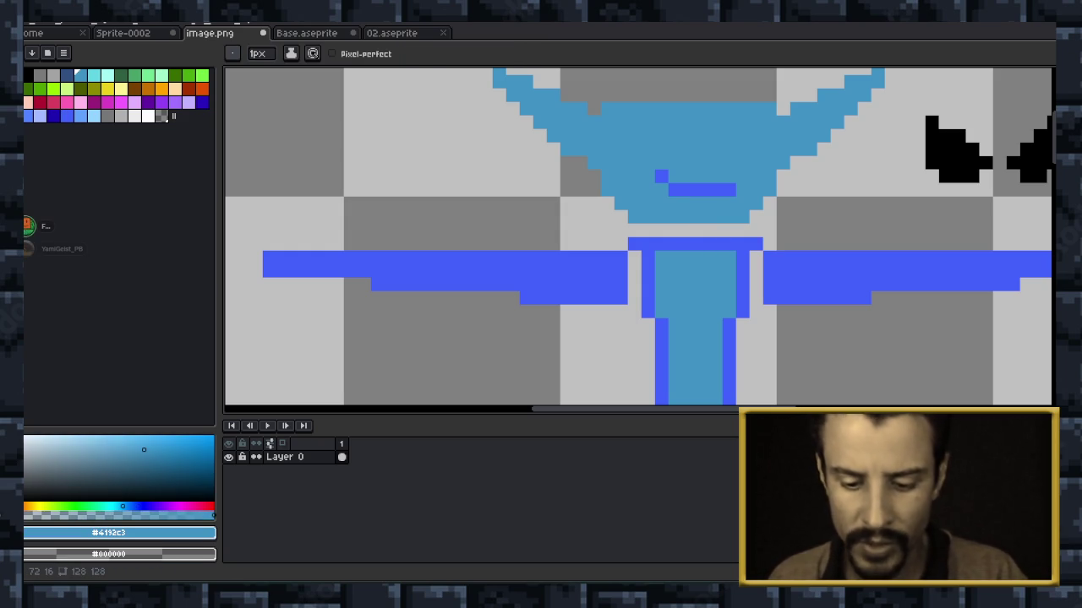
pyautogui.keyDown('alt'); pyautogui.click(695, 189); pyautogui.keyUp('alt')
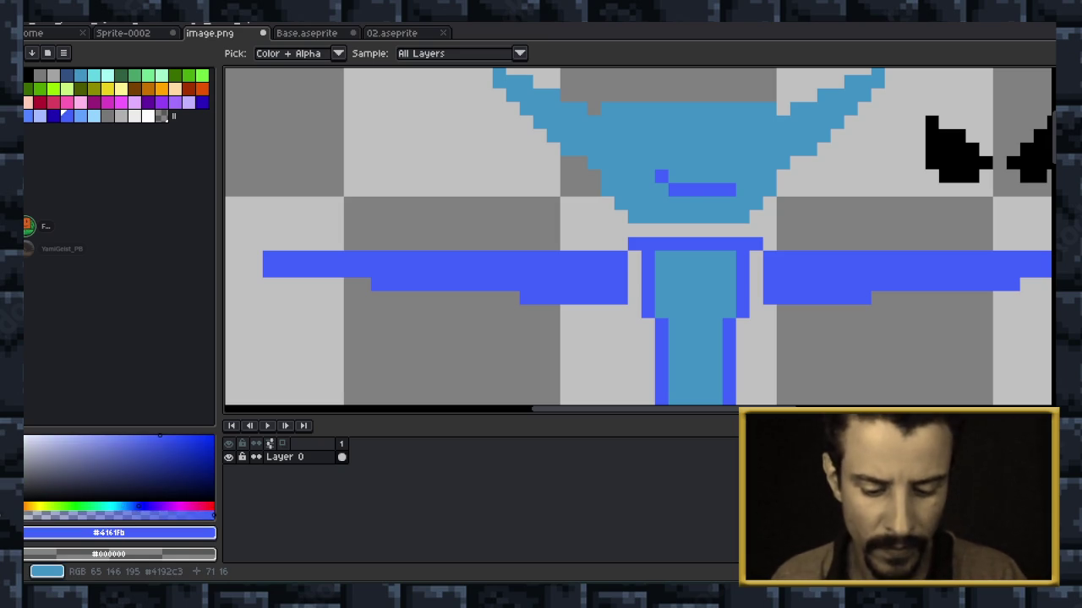
pyautogui.click(688, 202)
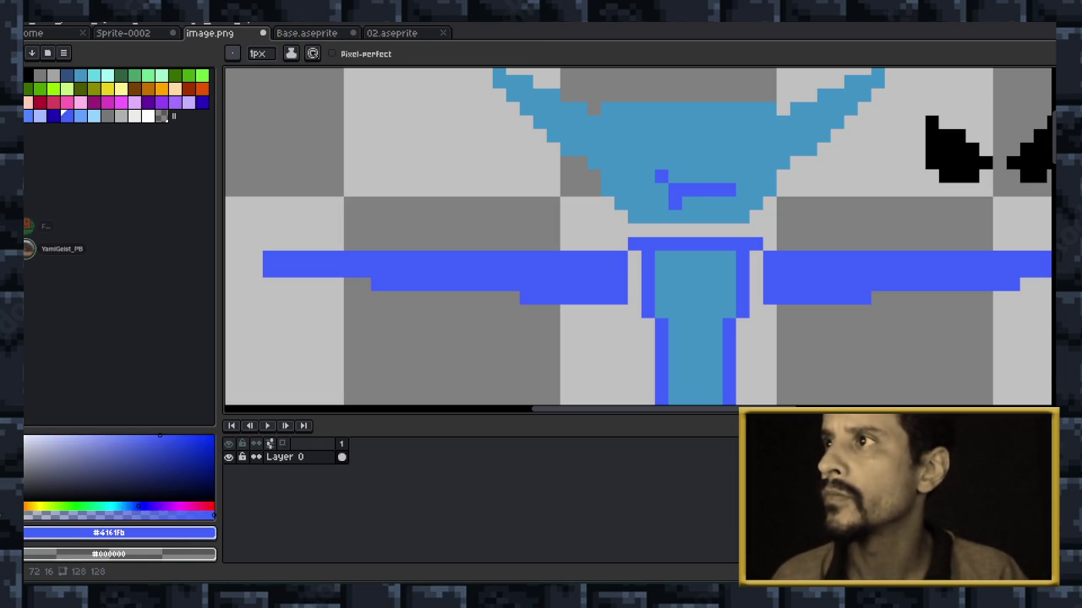
pyautogui.click(742, 189)
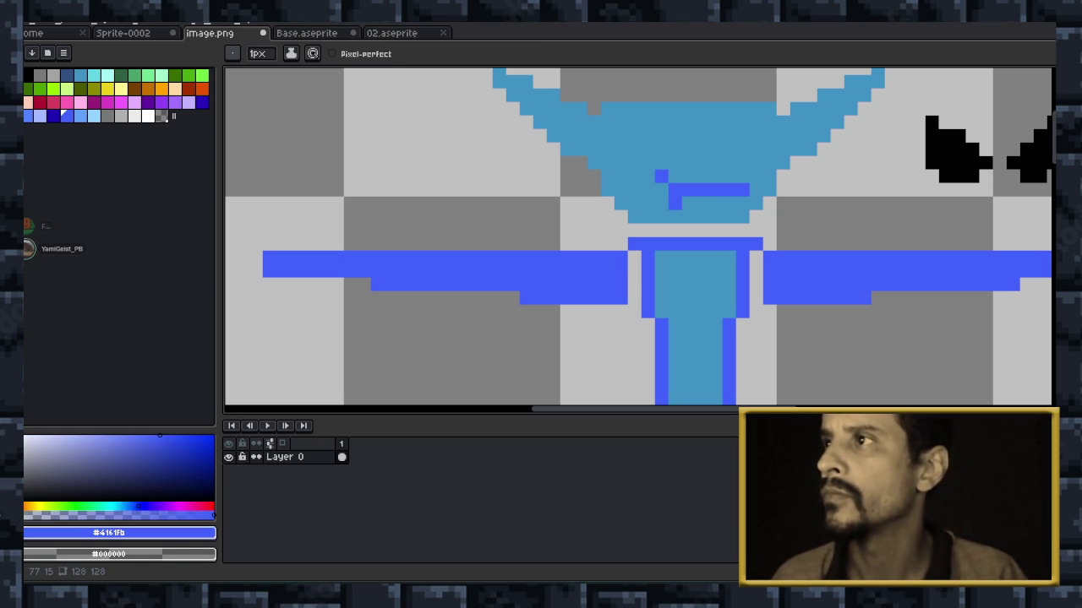
pyautogui.hotkey('ctrl', 'z')
pyautogui.click(661, 189)
pyautogui.hotkey('ctrl', 'z')
pyautogui.click(647, 176)
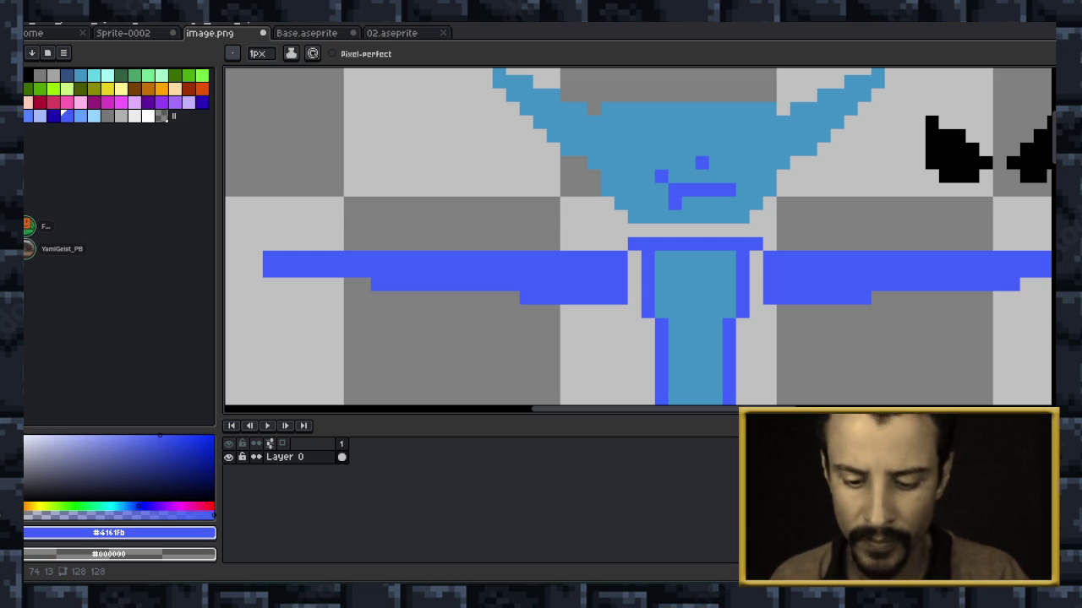
# Recolour one mouth pixel light blue and add two dark-blue dots at the mouth corner.
pyautogui.press('i')
pyautogui.click(676, 270)
pyautogui.press('b')
pyautogui.click(661, 176)
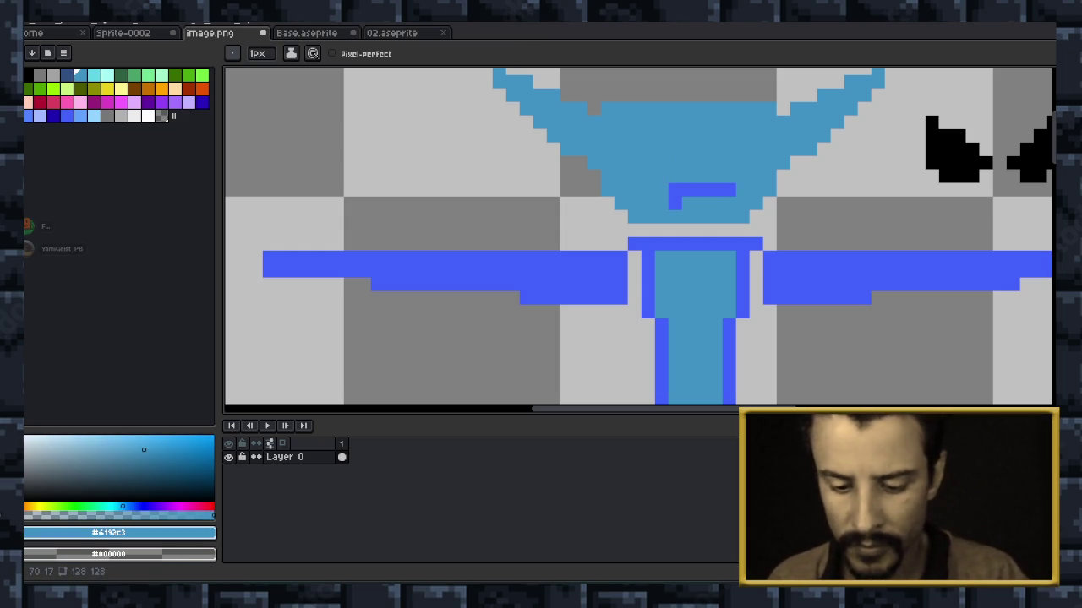
pyautogui.press('i')
pyautogui.click(674, 202)
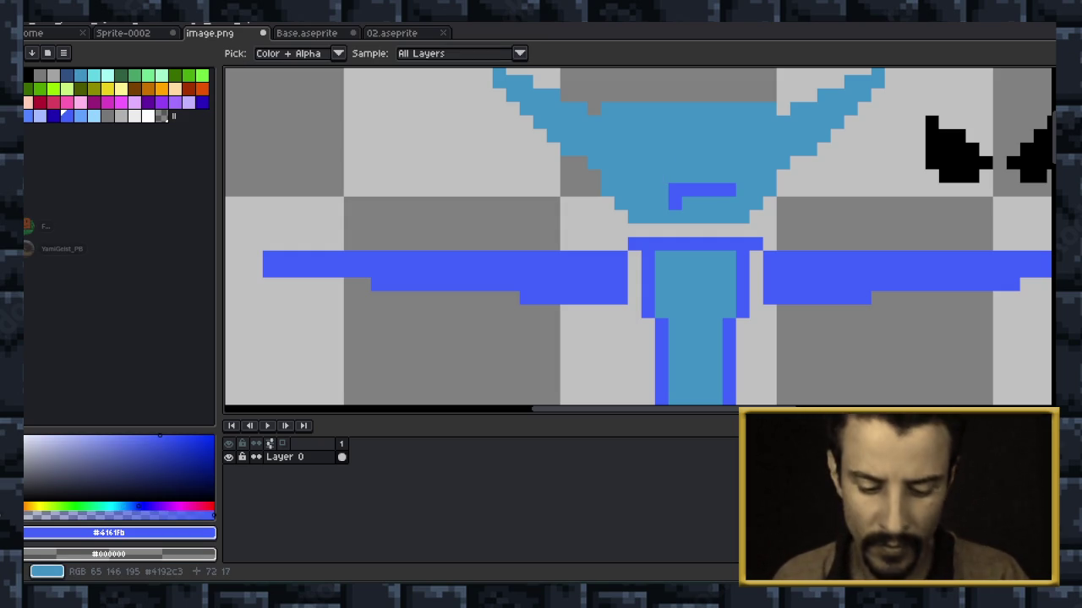
pyautogui.press('b')
pyautogui.click(660, 189)
pyautogui.click(647, 176)
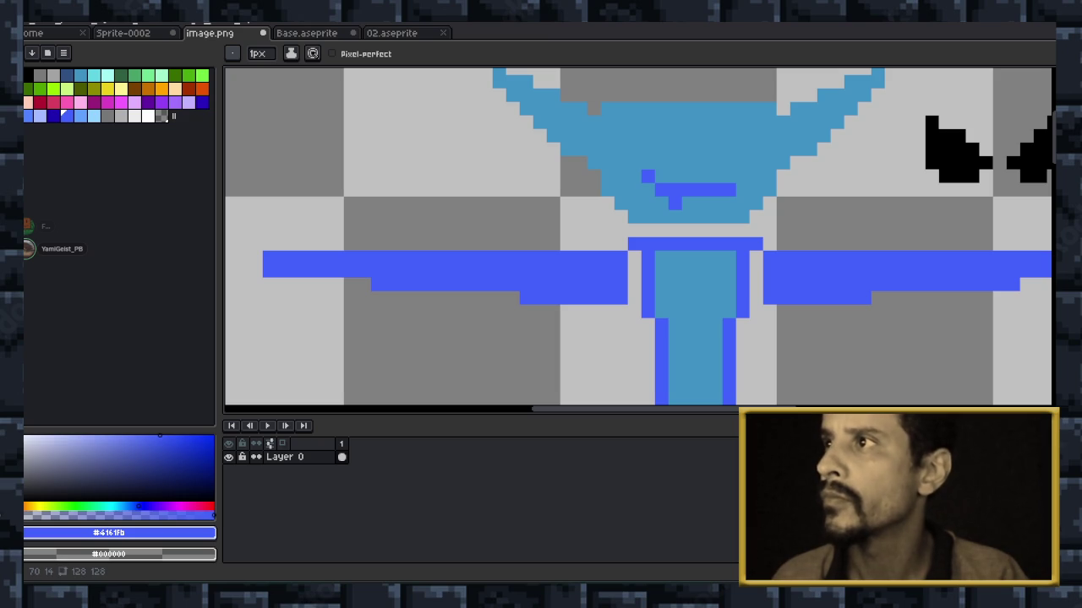
pyautogui.scroll(-2, 792, 169)
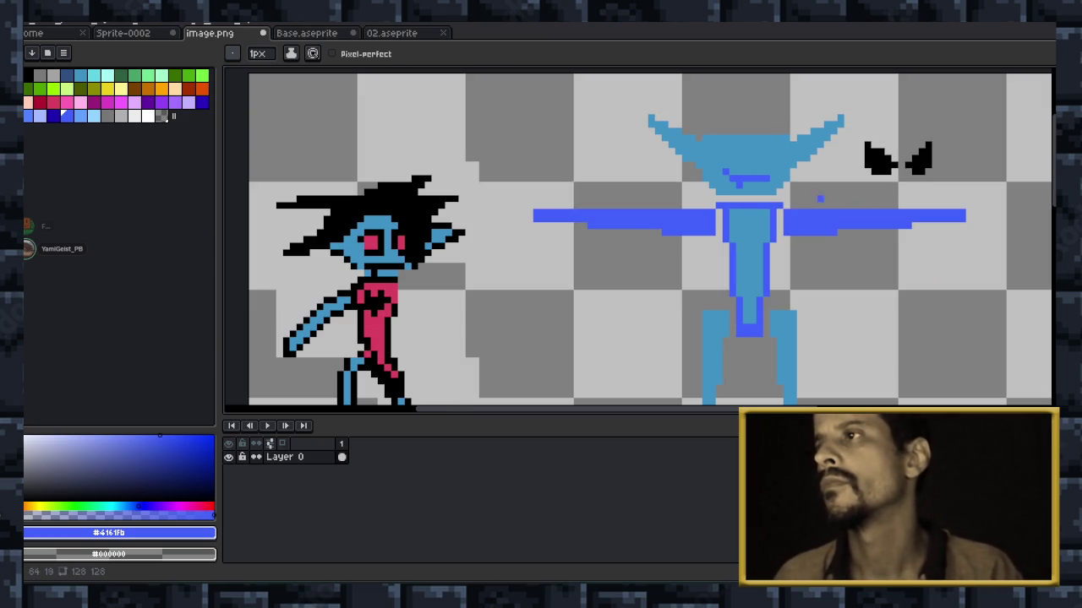
# Zoom into the head's face and pan to show the eye shapes beside it.
pyautogui.scroll(1, 840, 198)
pyautogui.scroll(1, 840, 199)
pyautogui.scroll(1, 840, 198)
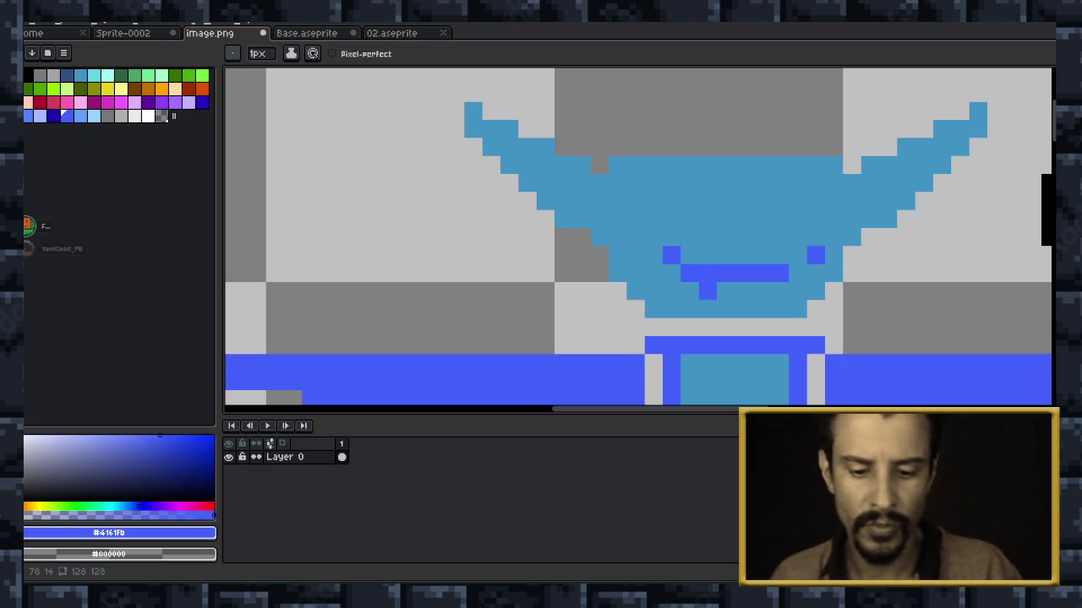
pyautogui.press('i')
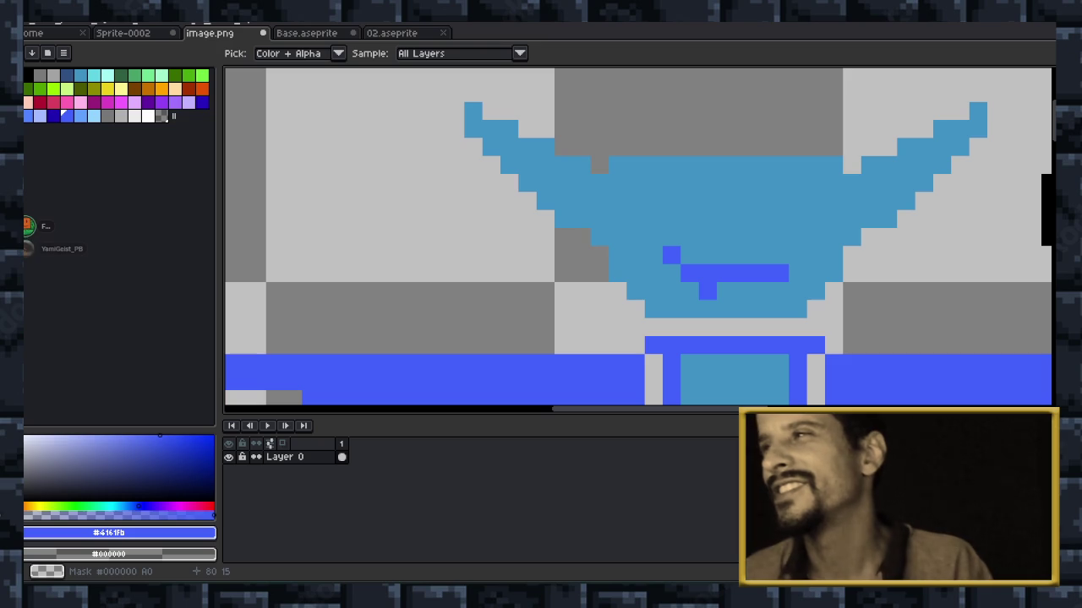
pyautogui.press('h')
pyautogui.moveTo(889, 253); pyautogui.dragTo(711, 253)
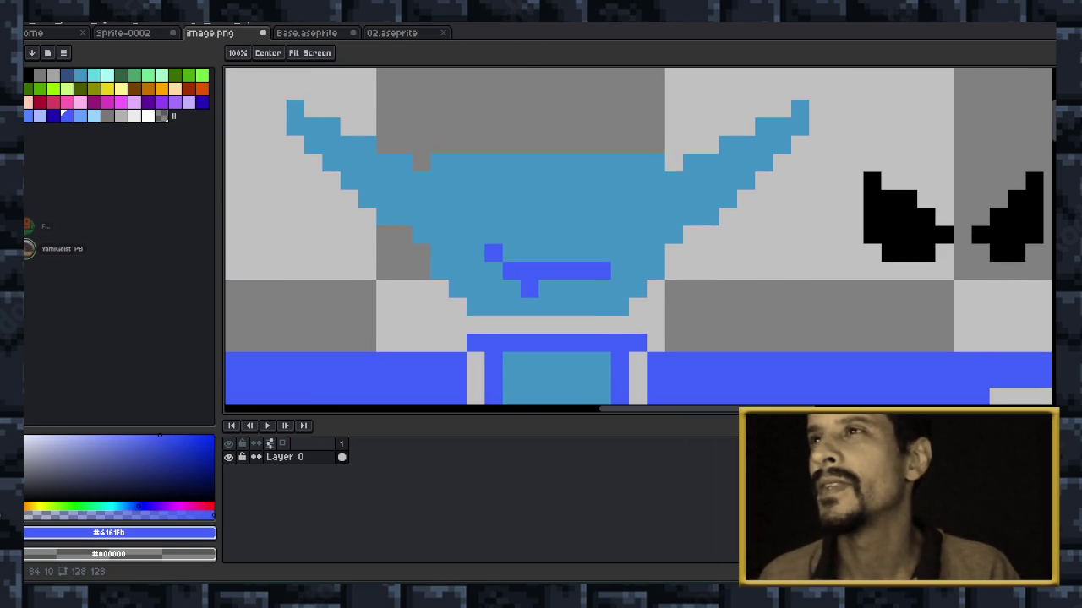
pyautogui.press('i')
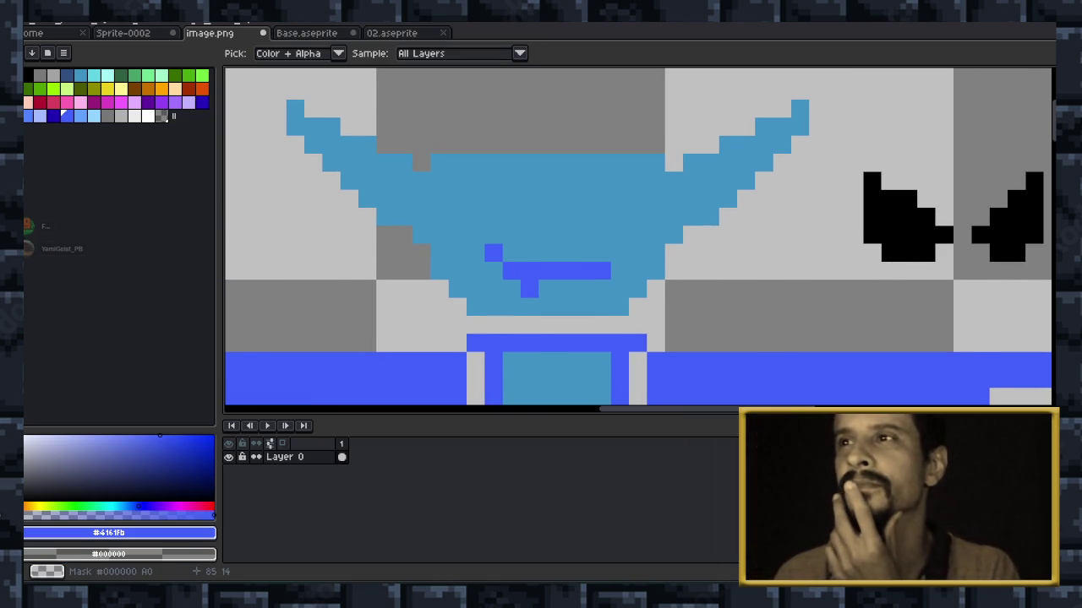
pyautogui.scroll(-2, 768, 257)
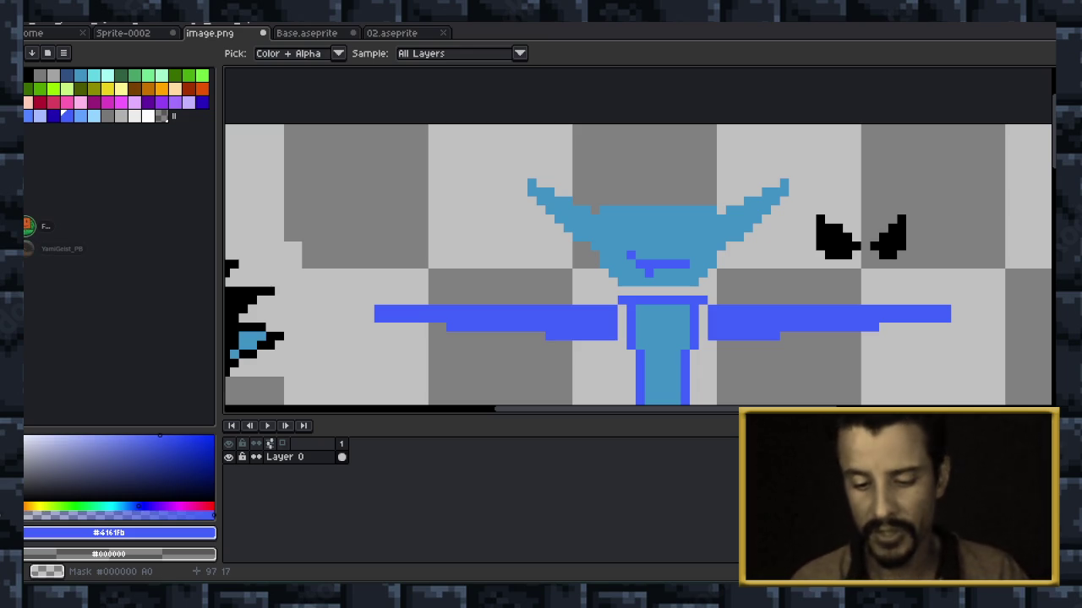
# Copy the head's face area to the empty canvas at right, two pixels higher.
pyautogui.press('m')
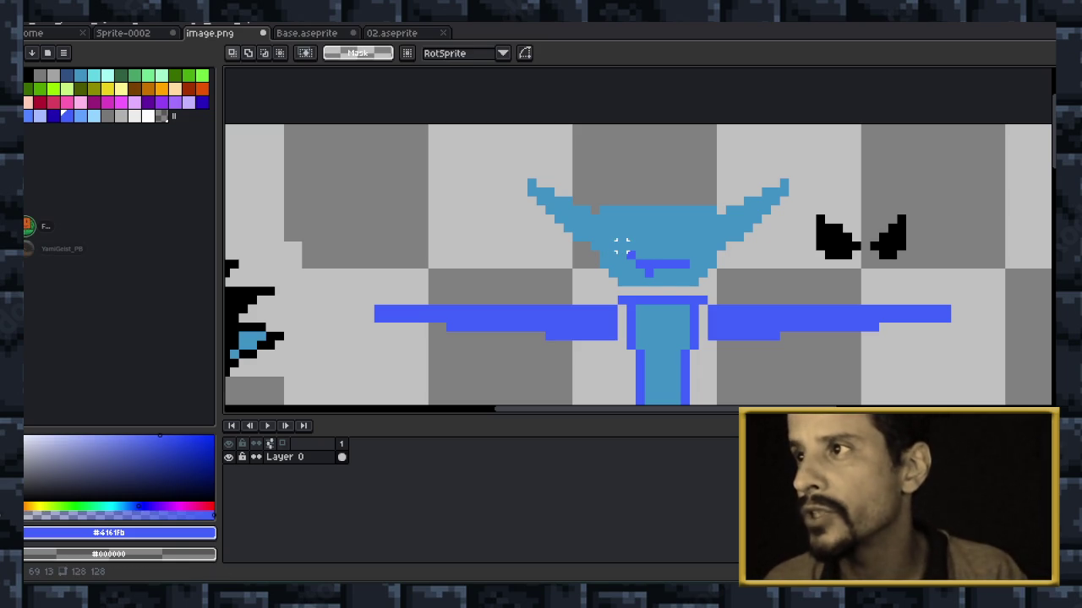
pyautogui.moveTo(617, 242); pyautogui.dragTo(700, 289)
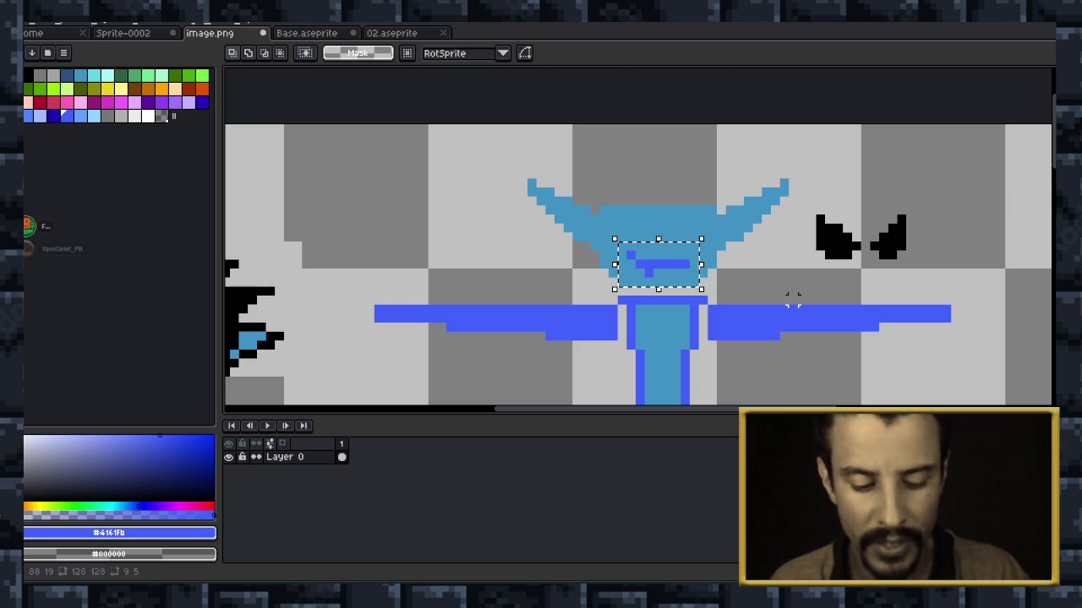
pyautogui.moveTo(657, 263); pyautogui.dragTo(964, 200)
pyautogui.press('Up')
pyautogui.press('Up')
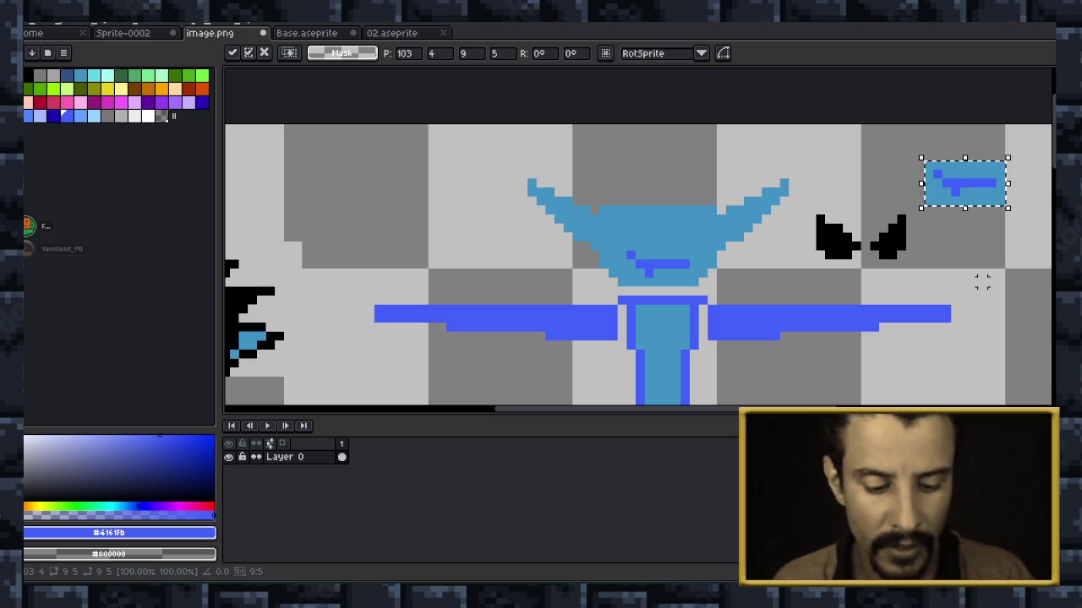
pyautogui.hotkey('ctrl', 'd')
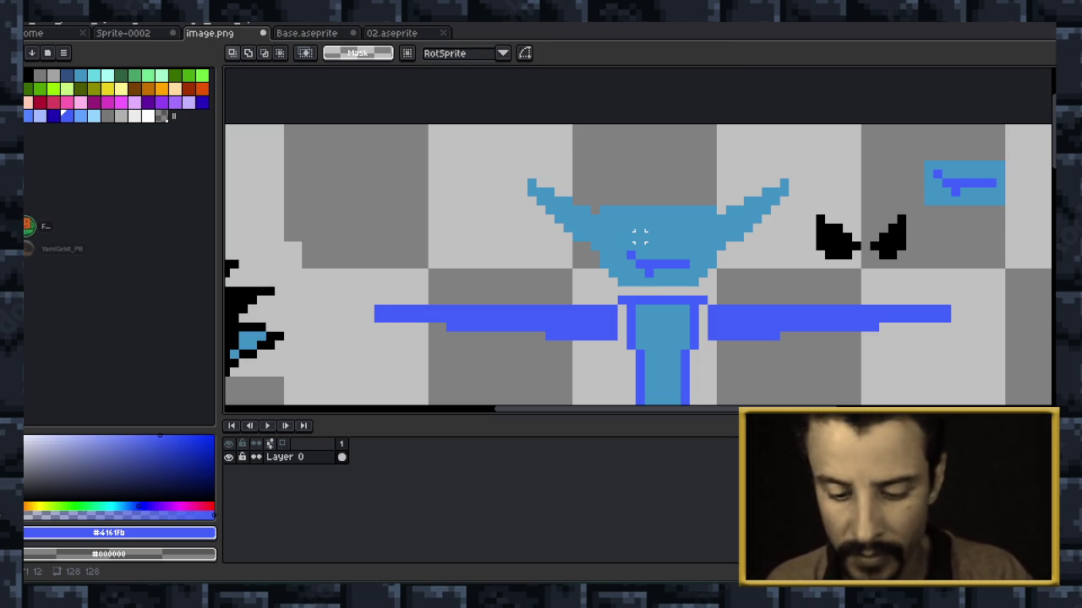
# Sample the head's light blue and Magic Wand-select every light-blue pixel, then deselect.
pyautogui.press('i')
pyautogui.click(640, 251)
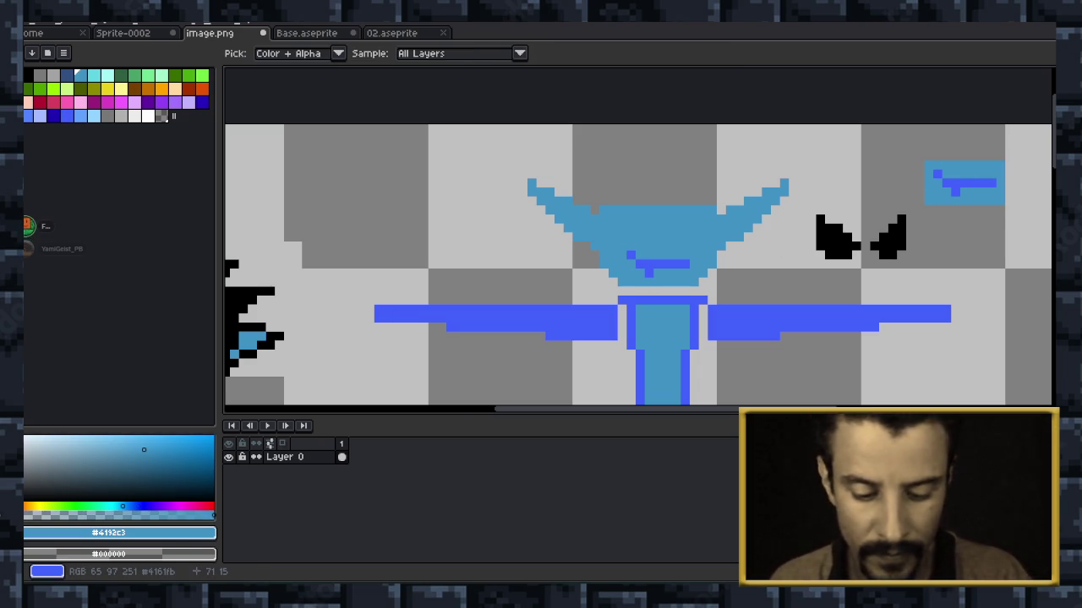
pyautogui.press('g')
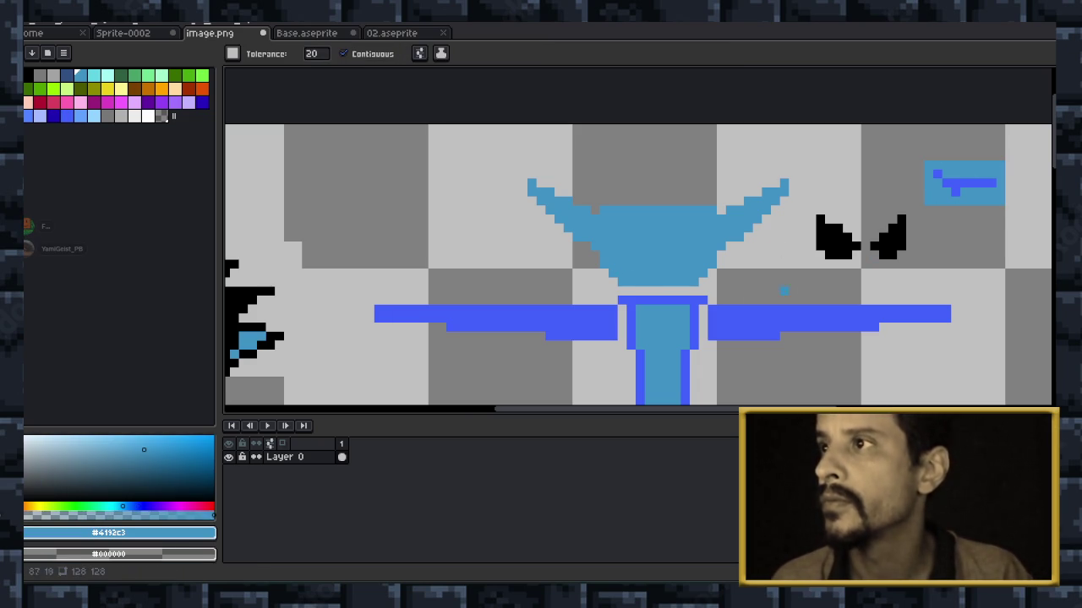
pyautogui.moveTo(919, 229); pyautogui.dragTo(672, 293)
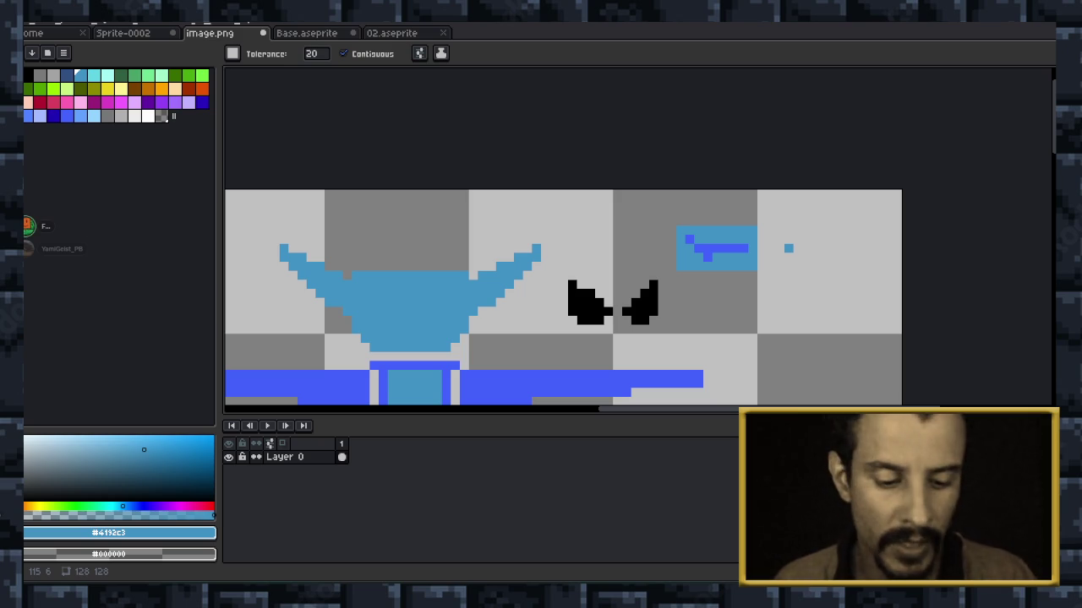
pyautogui.press('w')
pyautogui.click(719, 258)
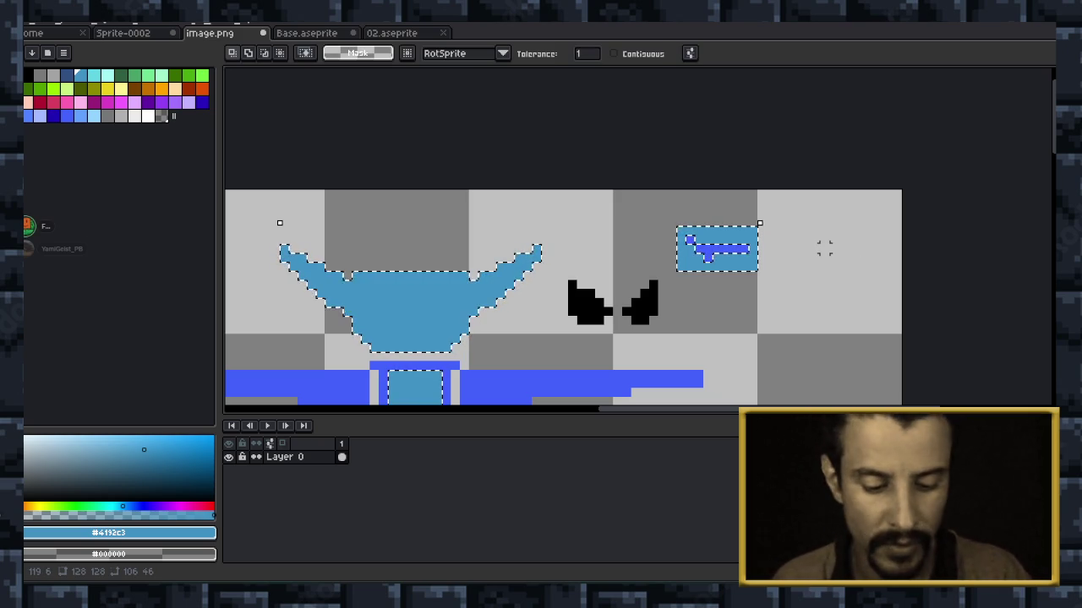
pyautogui.hotkey('ctrl', 'd')
pyautogui.press('b')
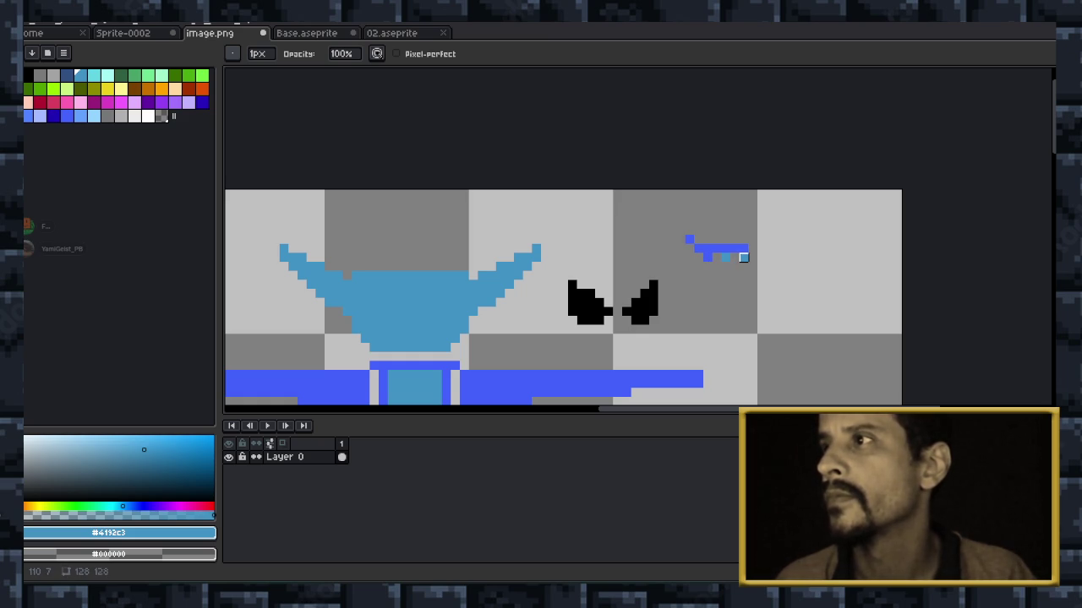
pyautogui.scroll(-1, 743, 275)
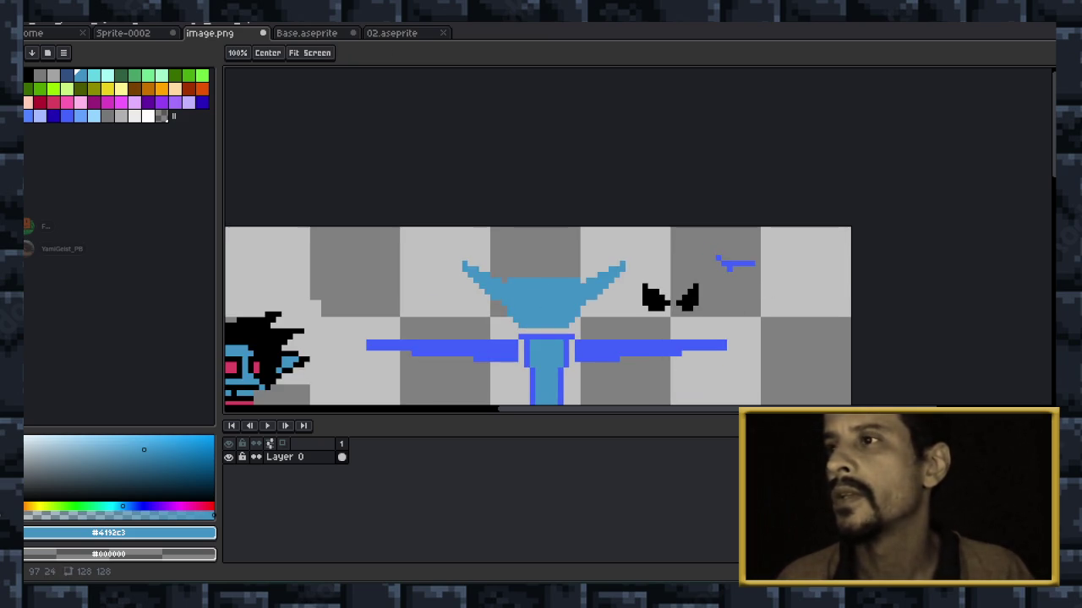
pyautogui.moveTo(765, 291); pyautogui.dragTo(757, 190)
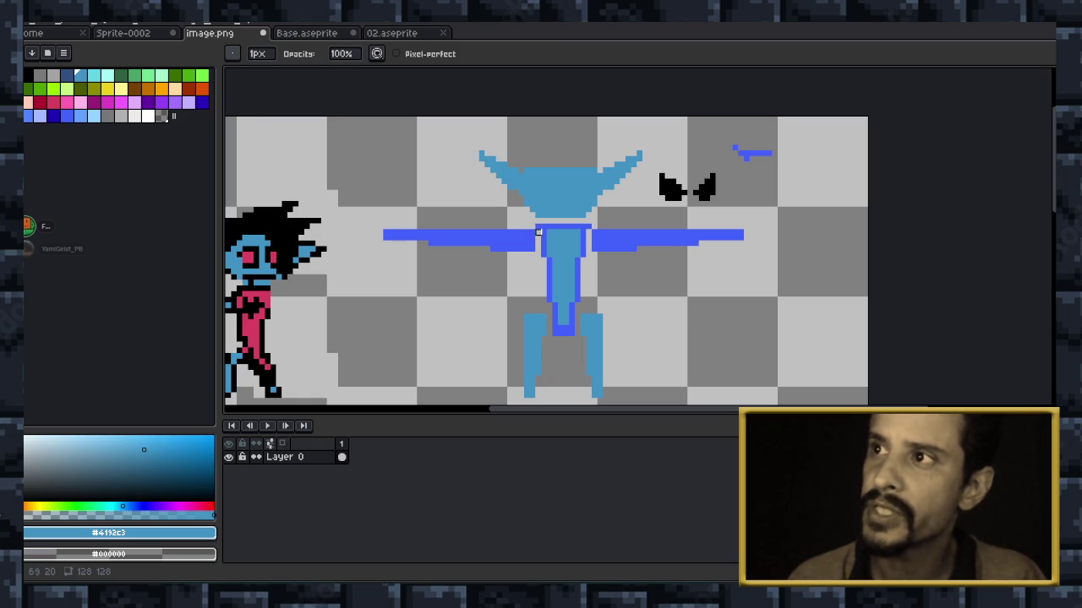
pyautogui.moveTo(577, 266); pyautogui.dragTo(692, 260)
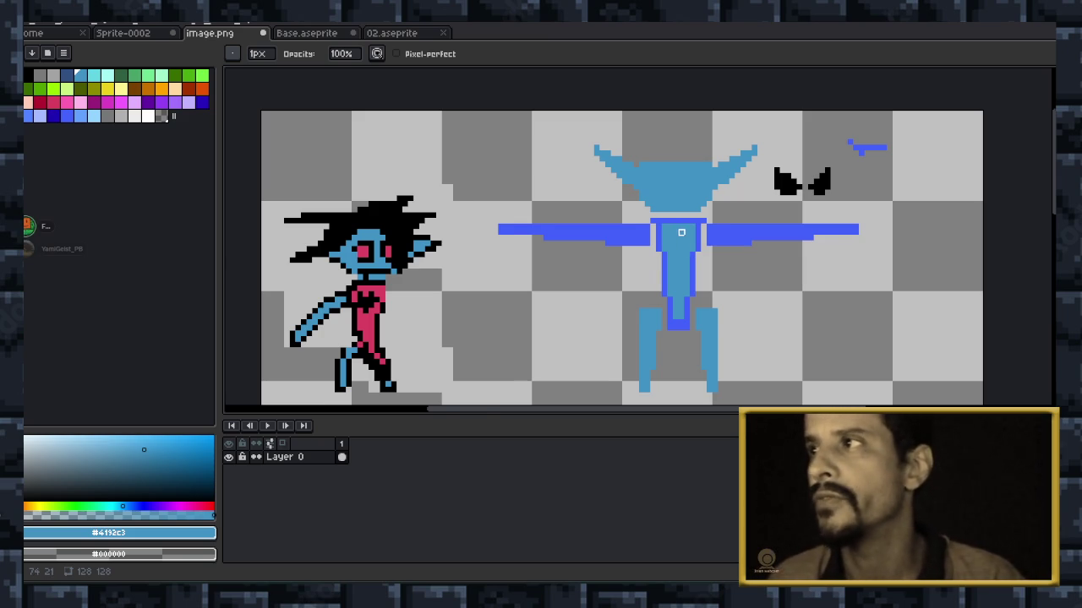
pyautogui.scroll(1, 686, 230)
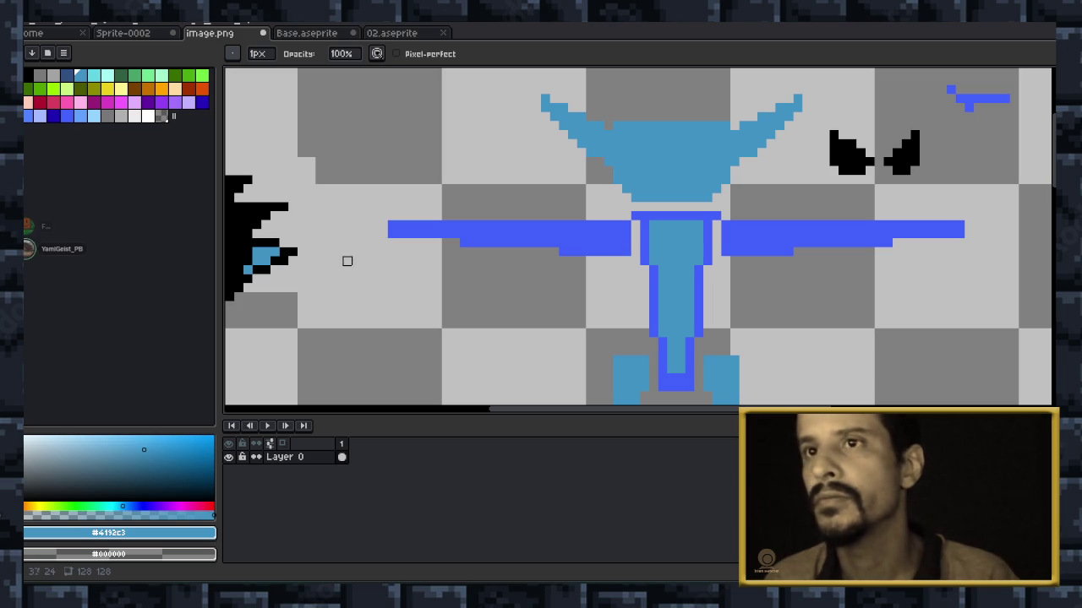
pyautogui.moveTo(338, 259)
pyautogui.mouseDown()
pyautogui.moveTo(220, 226)
pyautogui.moveTo(469, 191)
pyautogui.mouseUp()
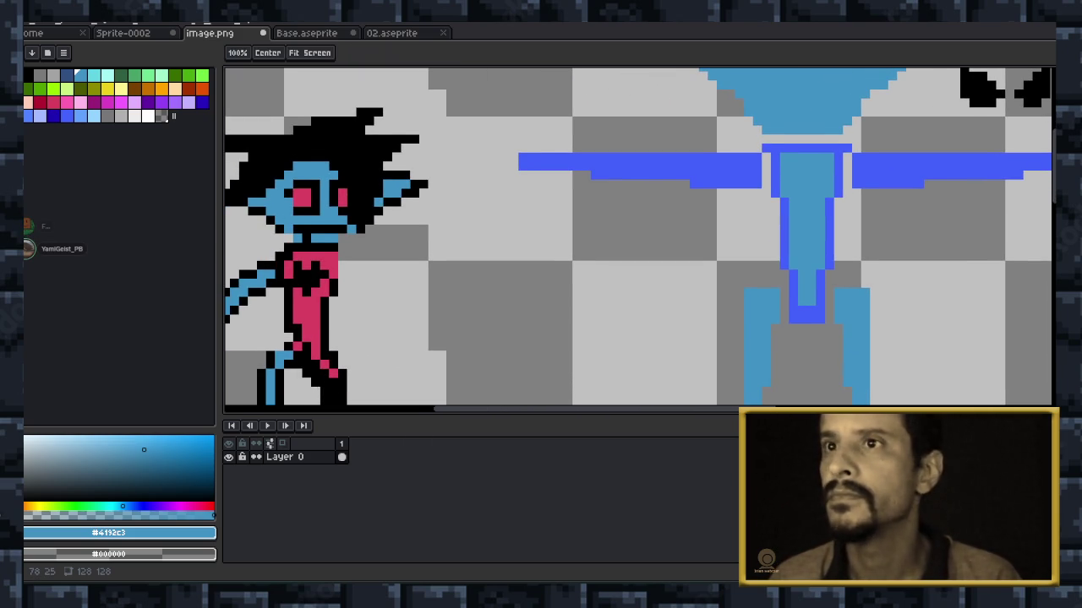
pyautogui.moveTo(658, 360); pyautogui.dragTo(581, 276)
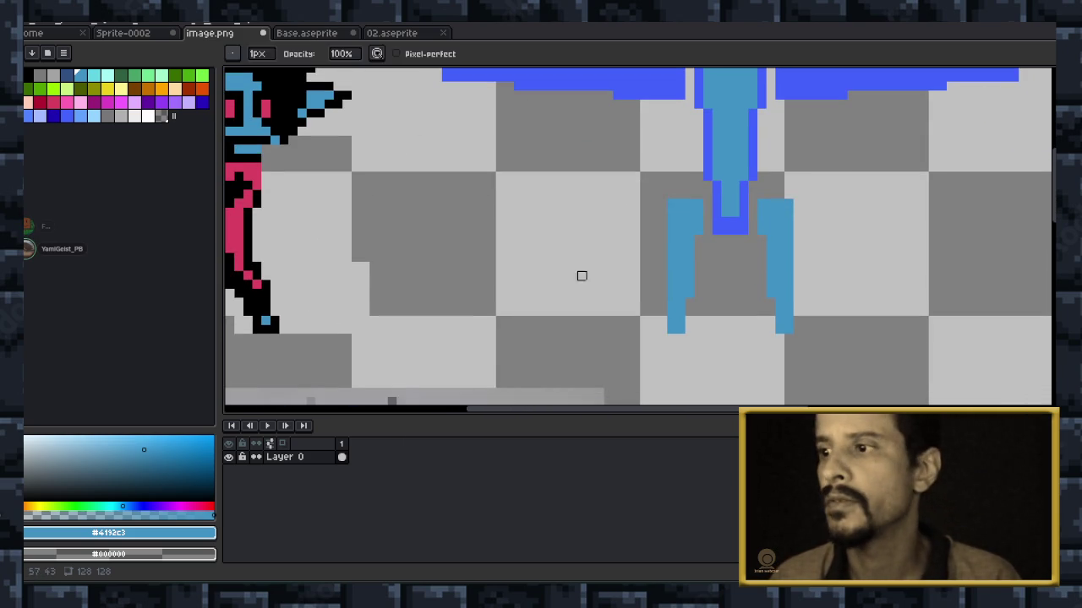
pyautogui.scroll(-1, 581, 275)
pyautogui.scroll(-1, 642, 261)
pyautogui.scroll(-1, 705, 251)
pyautogui.scroll(-1, 608, 274)
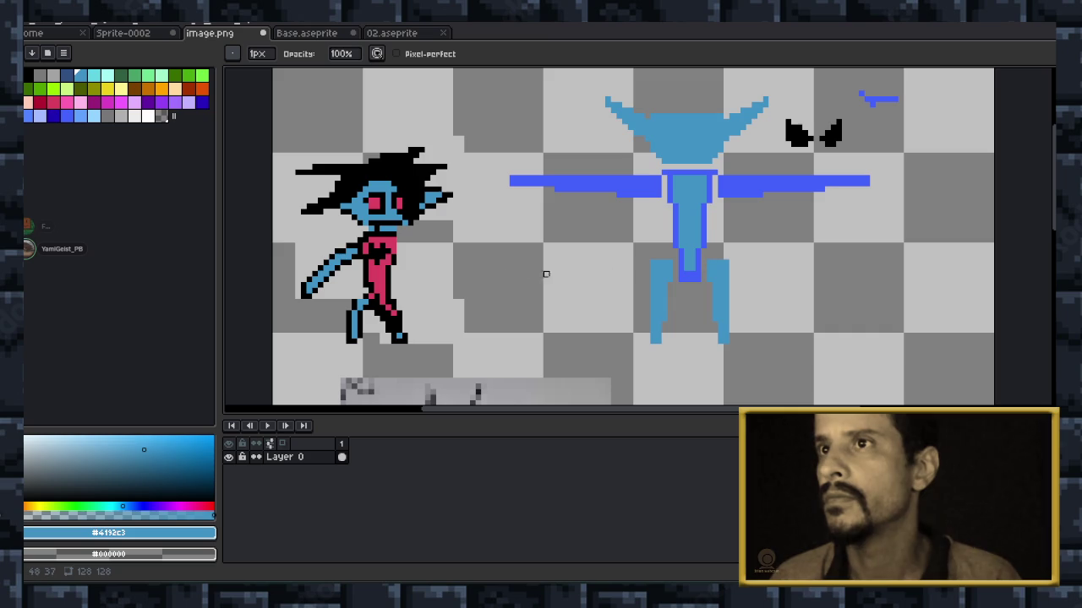
pyautogui.moveTo(608, 273); pyautogui.dragTo(624, 280)
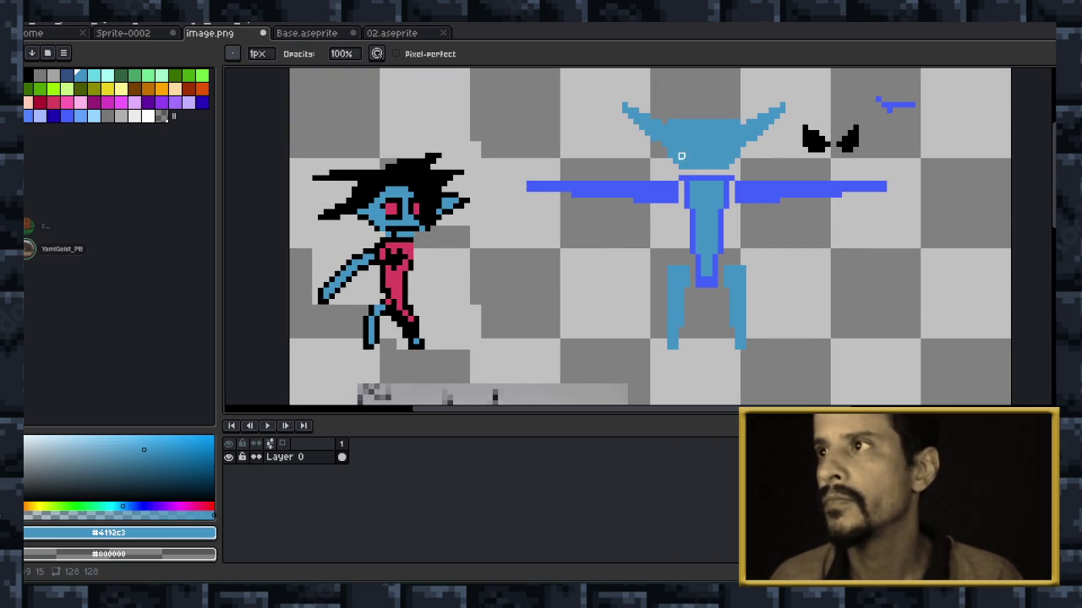
pyautogui.scroll(2, 651, 234)
pyautogui.scroll(1, 652, 234)
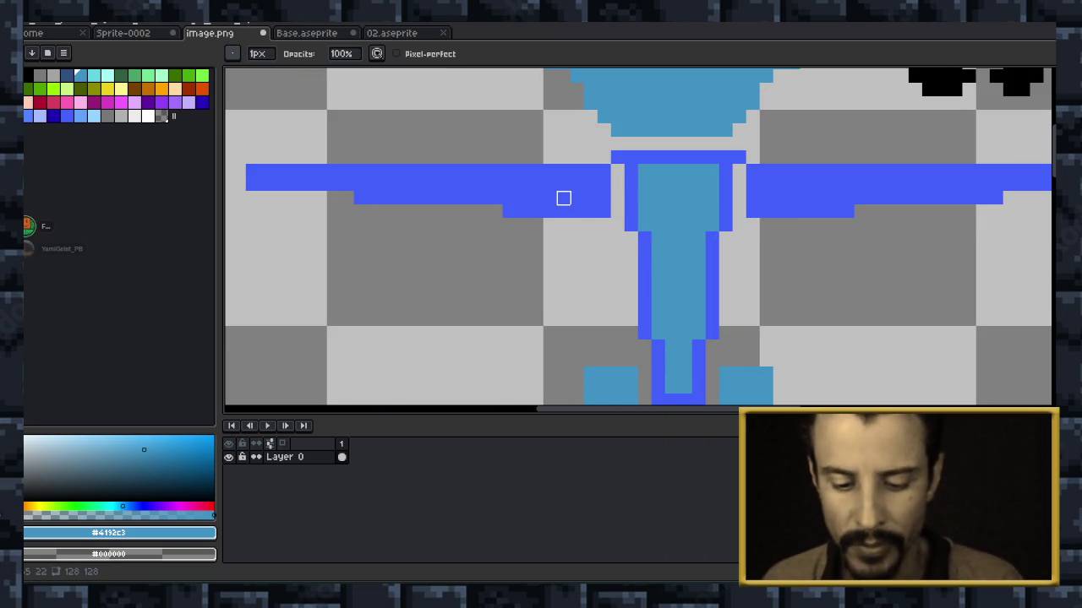
# Draw a black heart on the winged figure's chest with the pencil.
pyautogui.keyDown('alt'); pyautogui.click(564, 198); pyautogui.keyUp('alt')
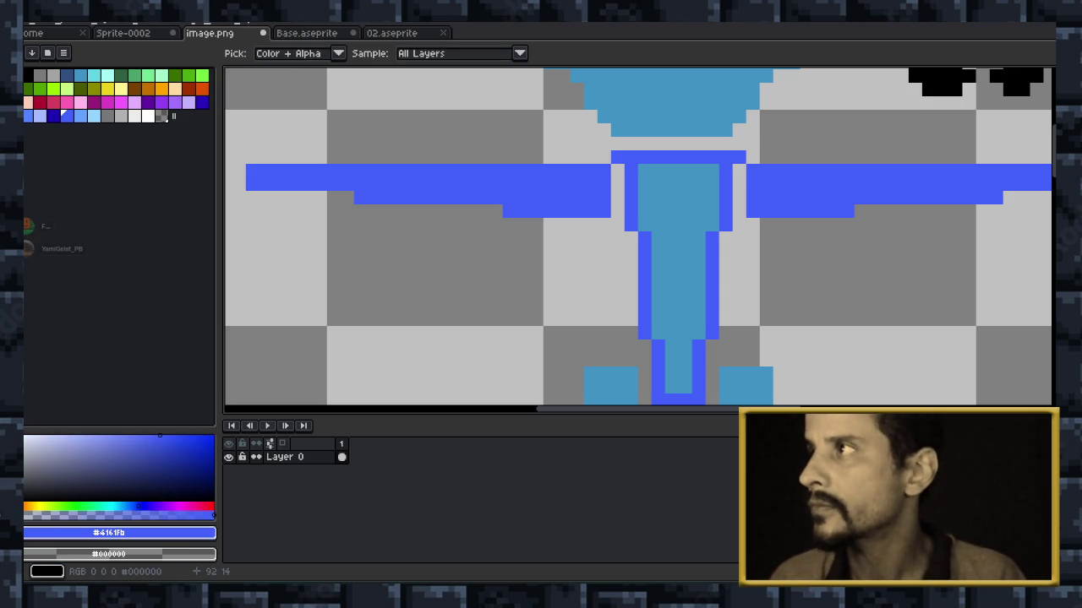
pyautogui.click(496, 225)
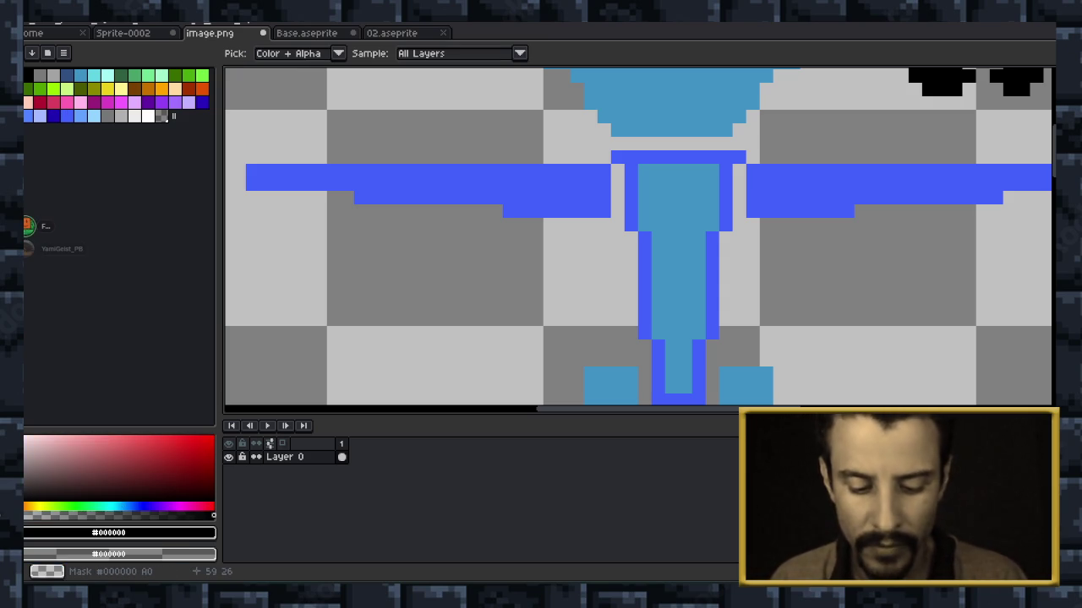
pyautogui.press('b')
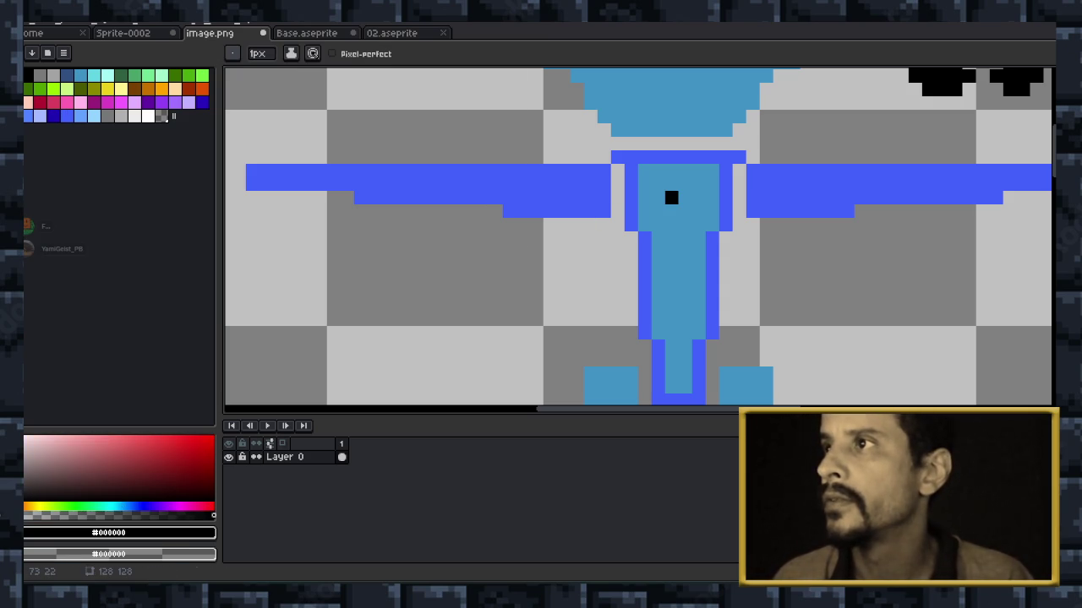
pyautogui.moveTo(658, 197); pyautogui.dragTo(671, 197)
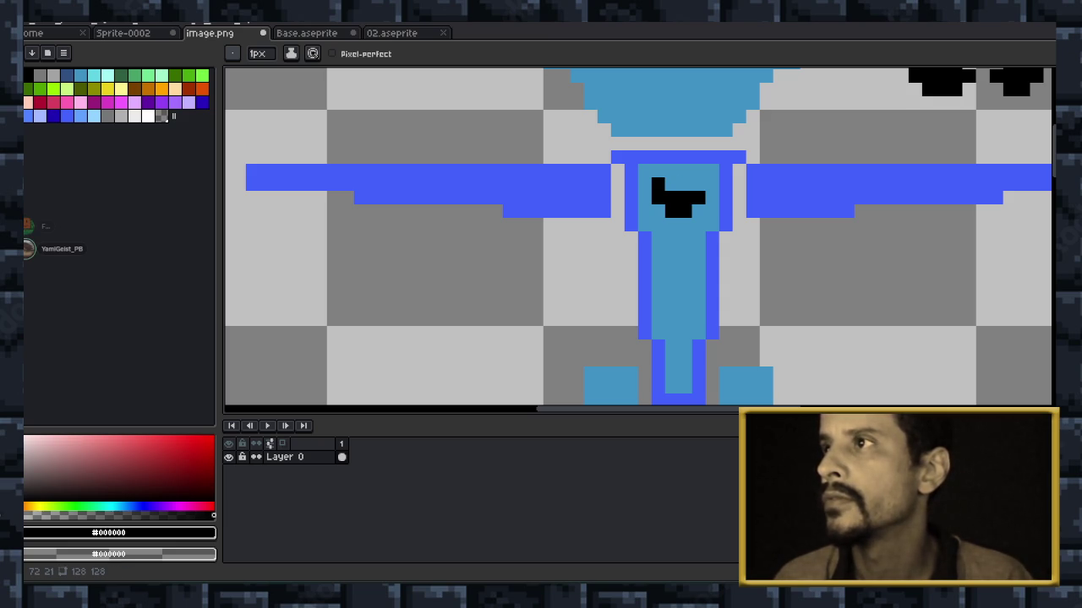
pyautogui.moveTo(658, 184); pyautogui.dragTo(672, 184)
pyautogui.click(698, 184)
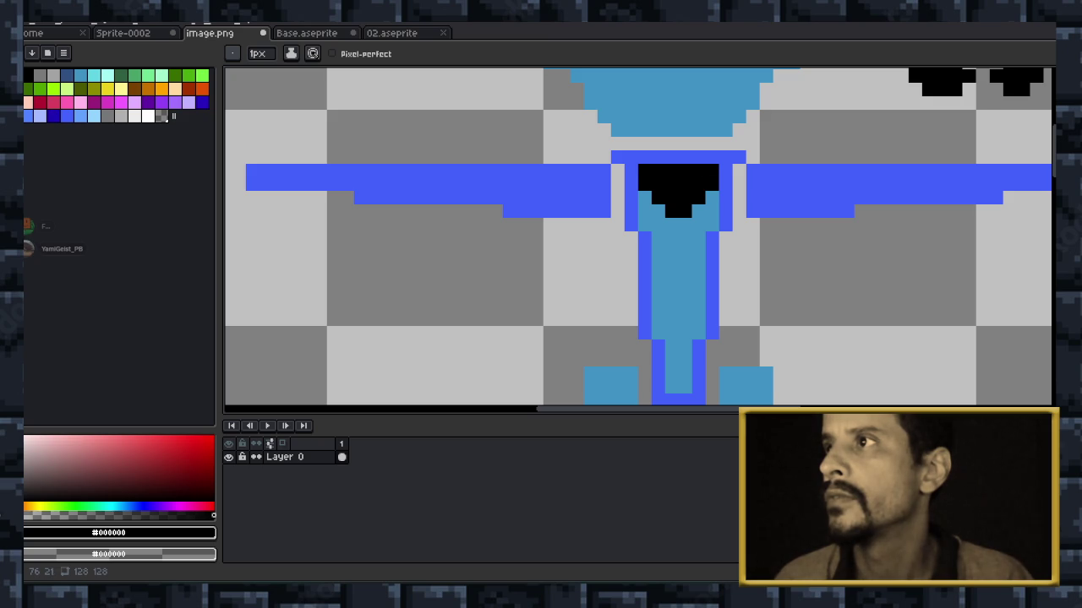
pyautogui.click(658, 157)
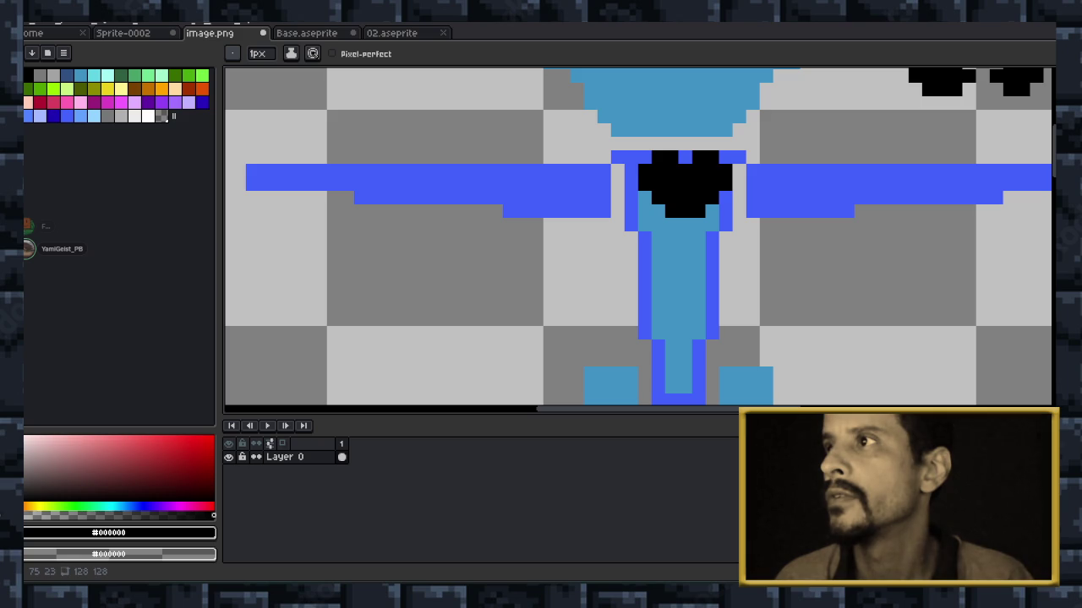
pyautogui.scroll(-1, 838, 250)
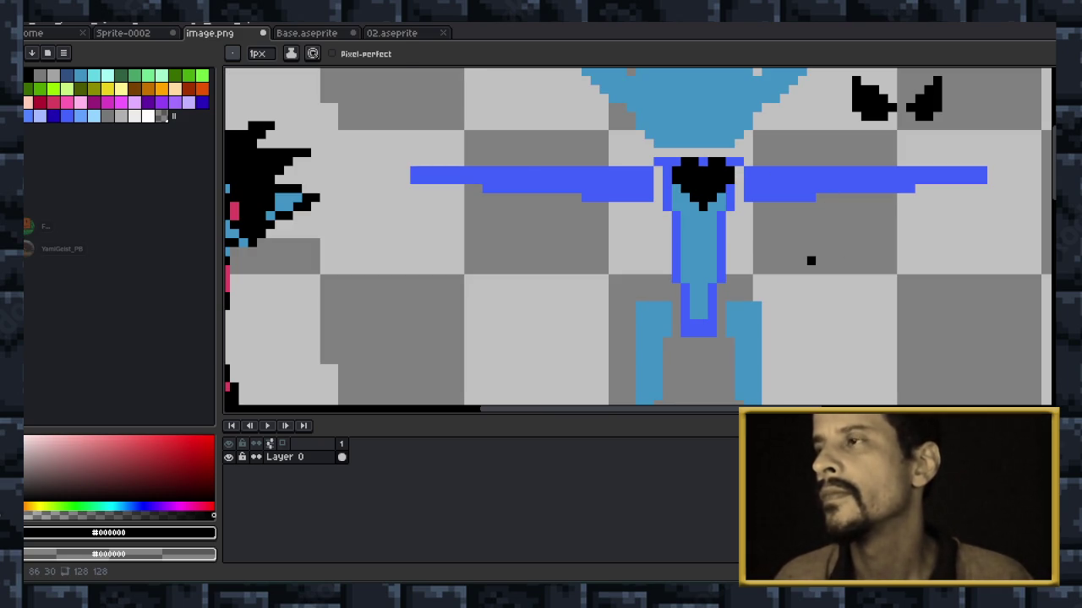
# Select the black heart pixels, paste a copy, and turn it into a custom brush.
pyautogui.press('w')
pyautogui.click(710, 191)
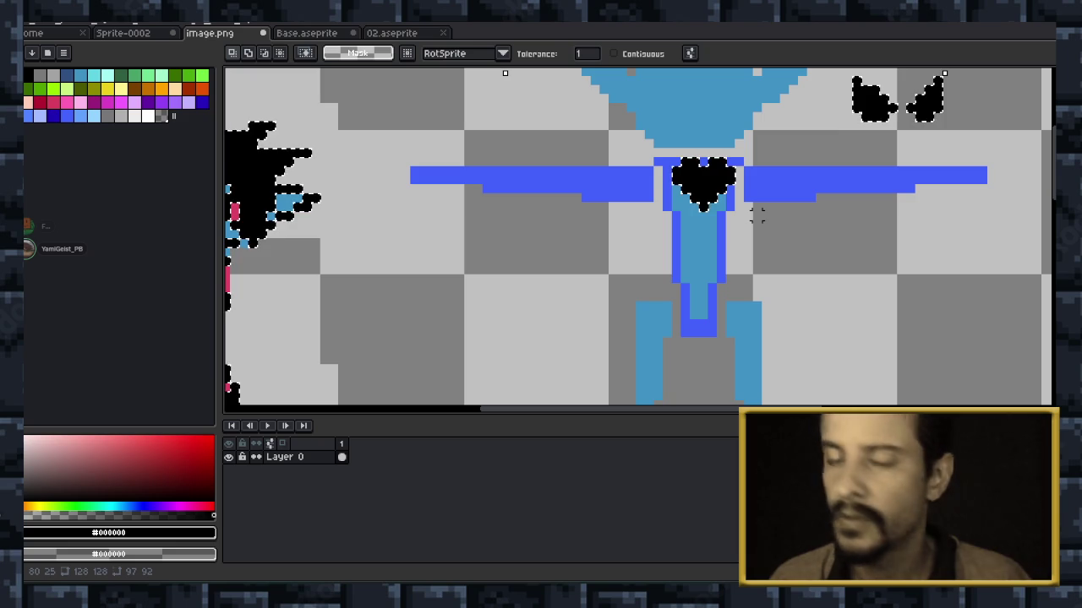
pyautogui.hotkey('ctrl', 'd')
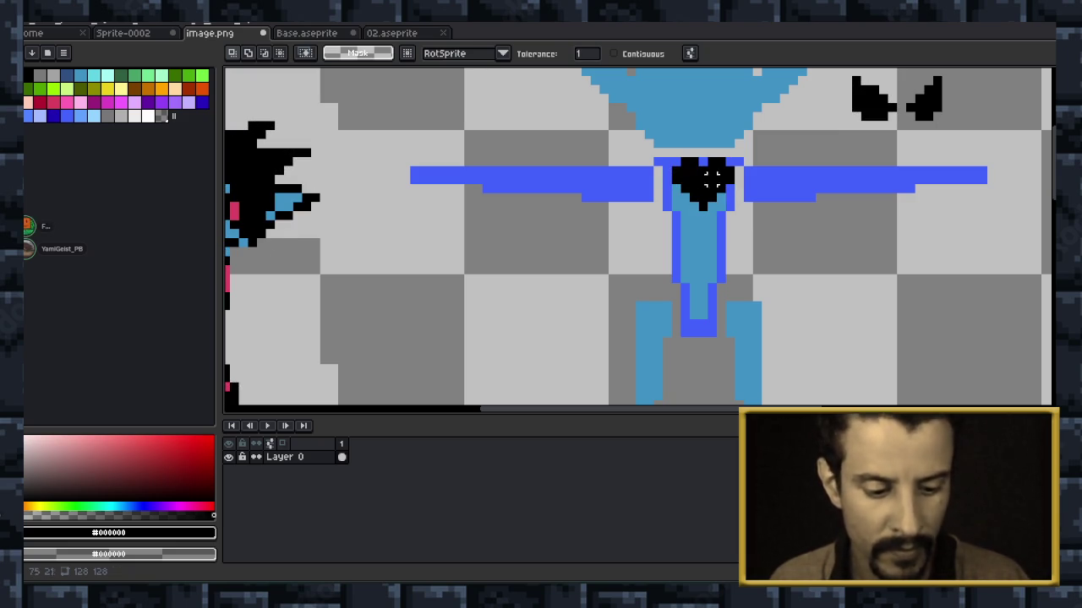
pyautogui.press('b')
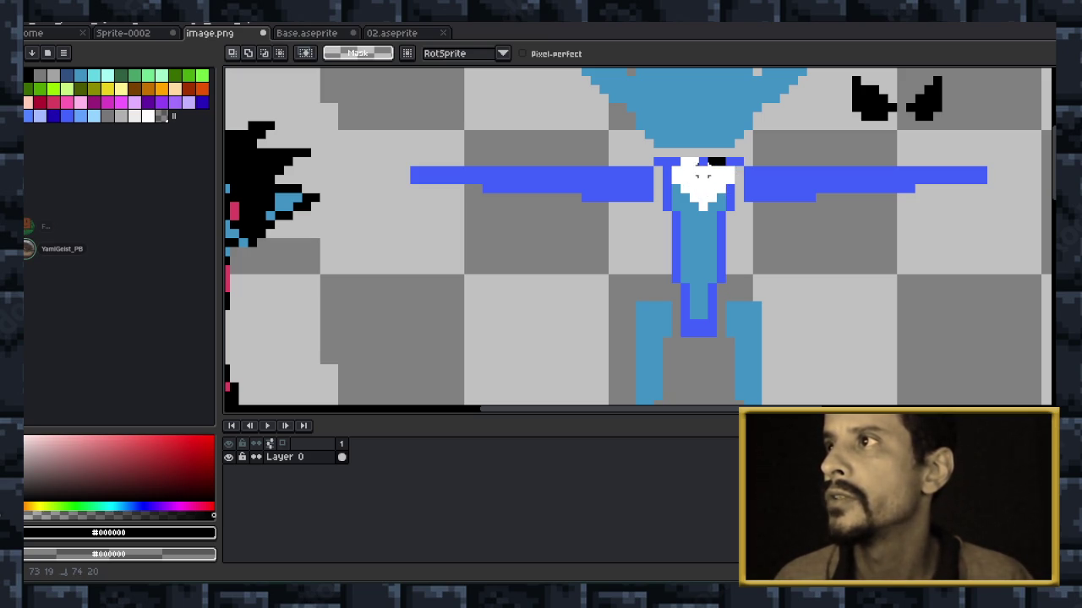
pyautogui.hotkey('ctrl', 'v')
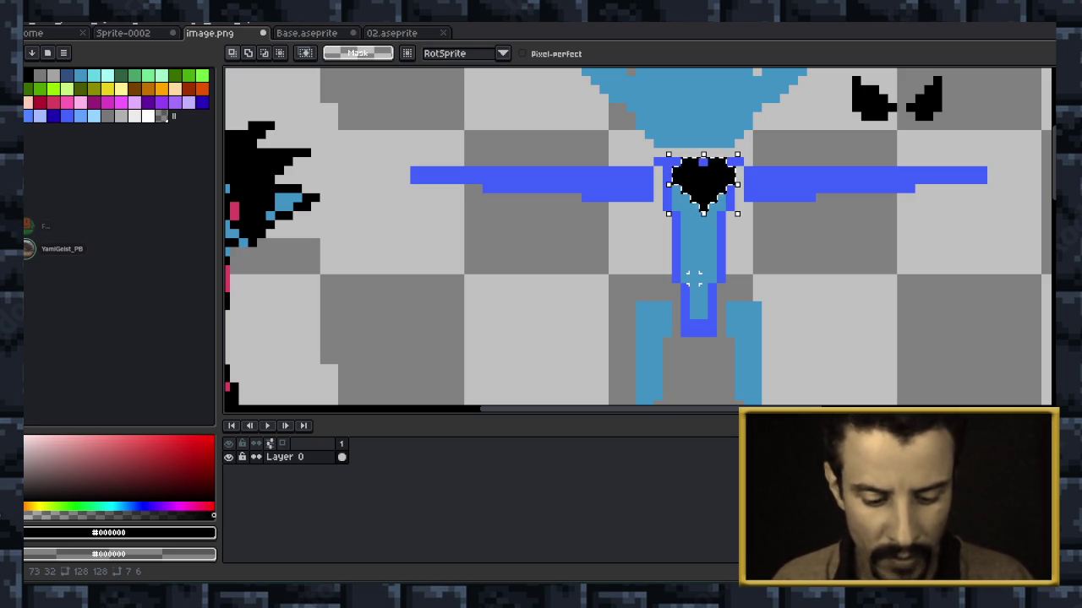
pyautogui.hotkey('ctrl', 'b')
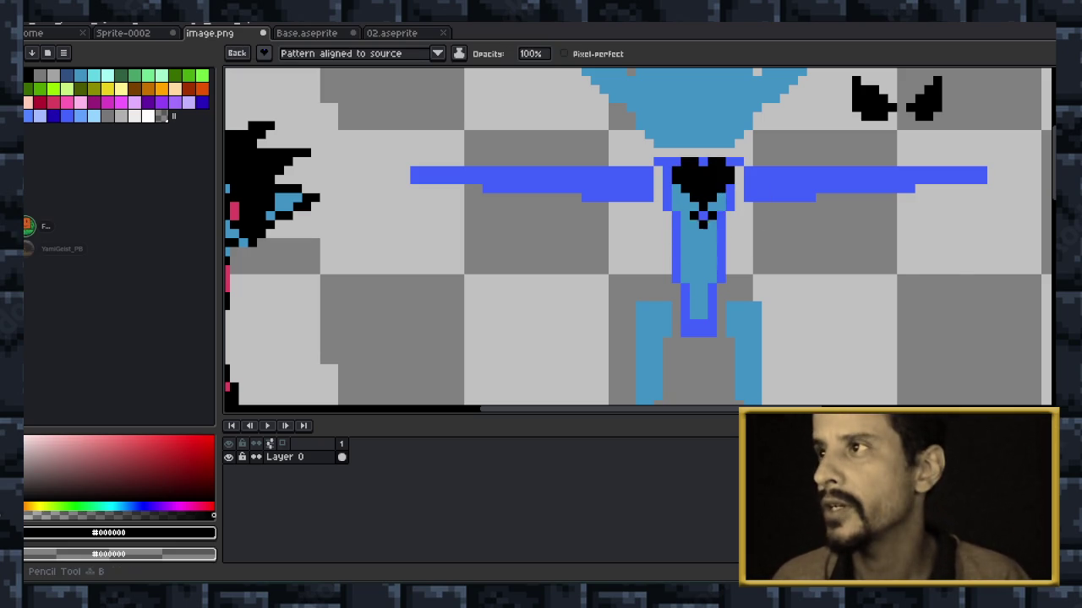
# Set the heart brush to paint in the current colour, then sample the body's light blue #4192c3.
pyautogui.click(937, 273)
pyautogui.hotkey('ctrl', 'z')
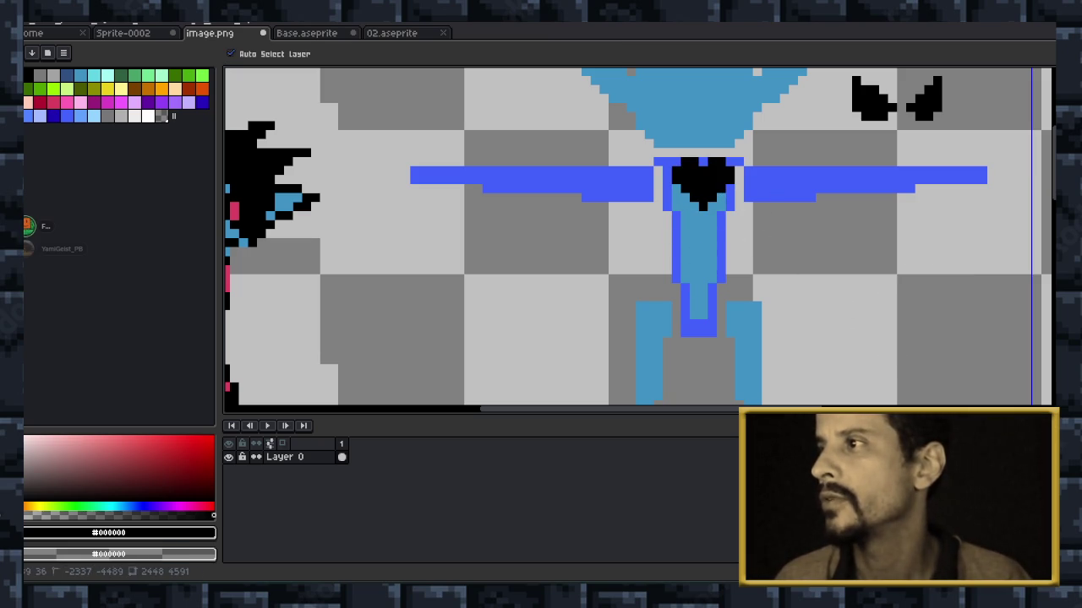
pyautogui.click(437, 54)
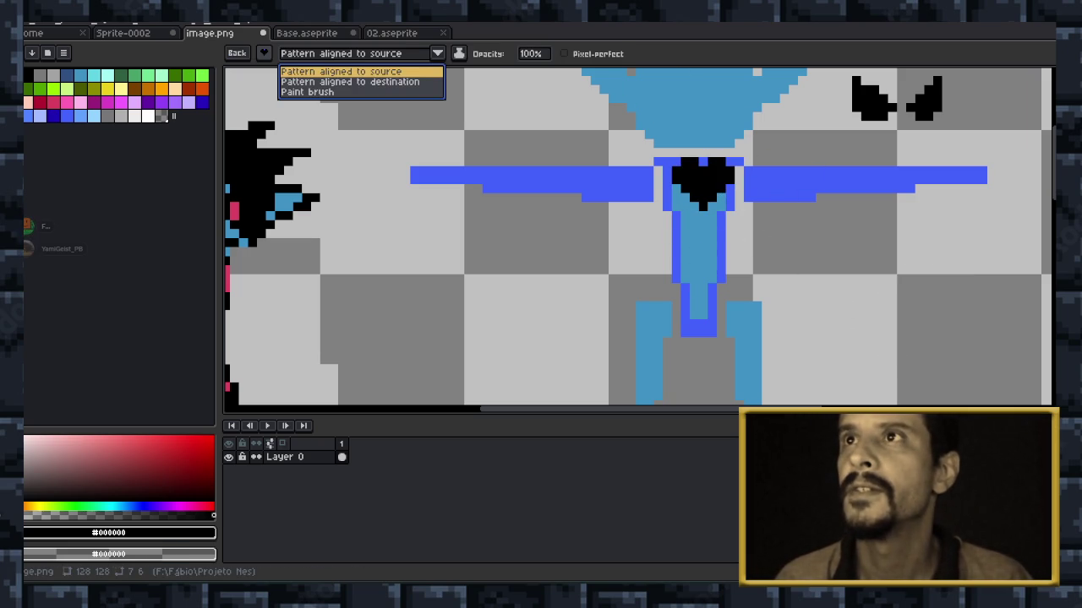
pyautogui.click(308, 91)
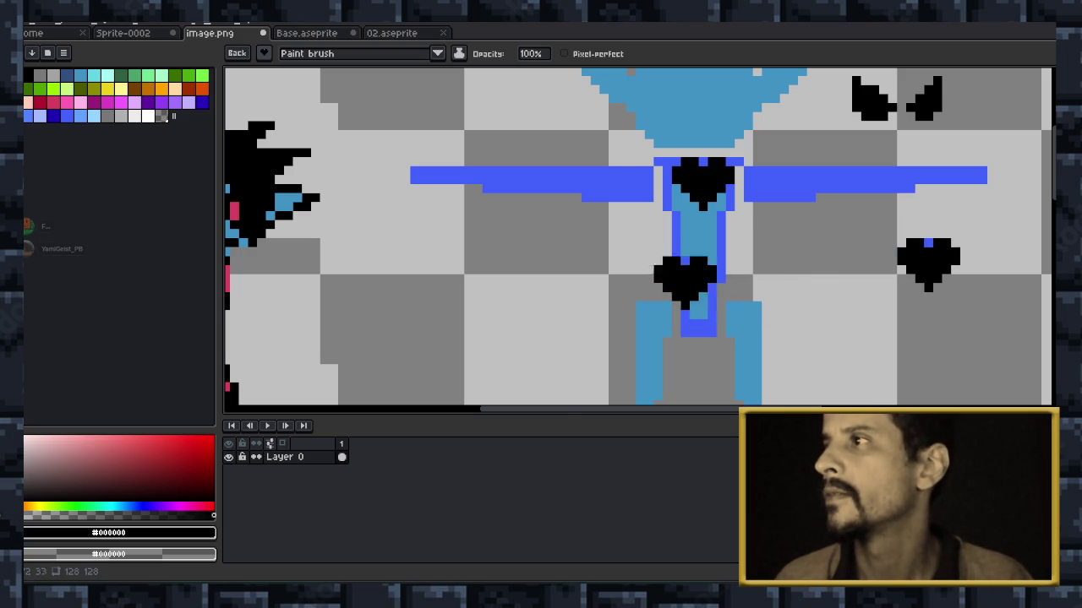
pyautogui.scroll(2, 728, 127)
pyautogui.scroll(-2, 950, 190)
pyautogui.moveTo(951, 193); pyautogui.dragTo(951, 292)
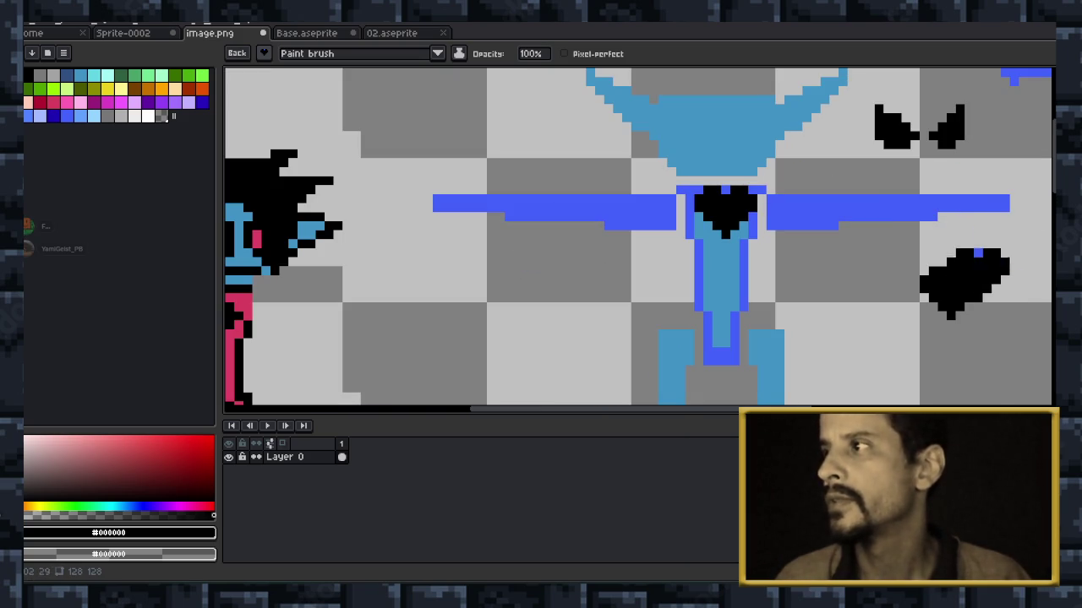
pyautogui.hotkey('ctrl', 'b')
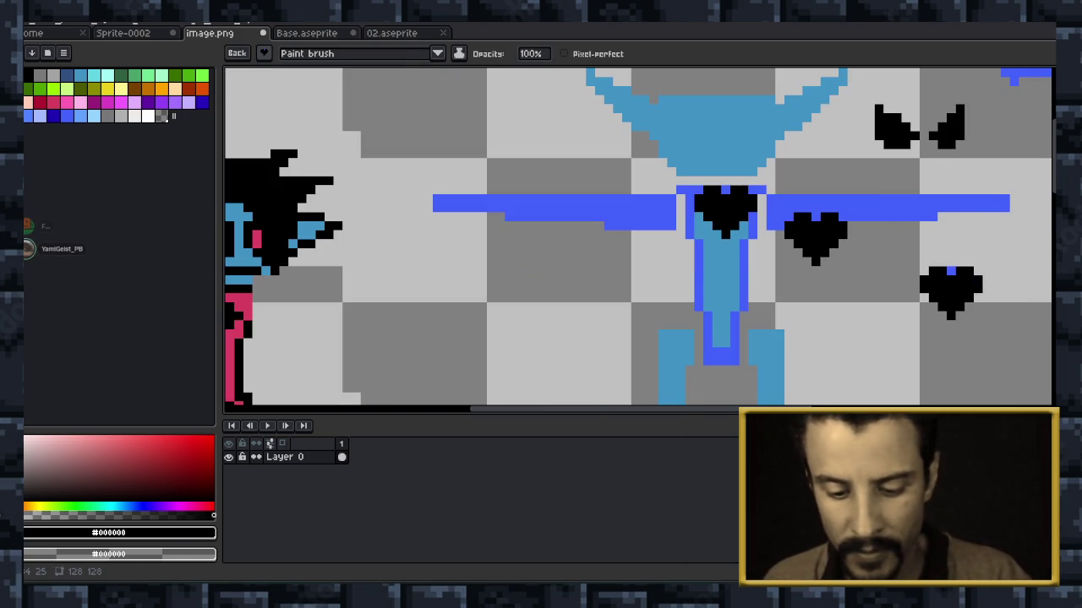
pyautogui.press('i')
pyautogui.click(720, 271)
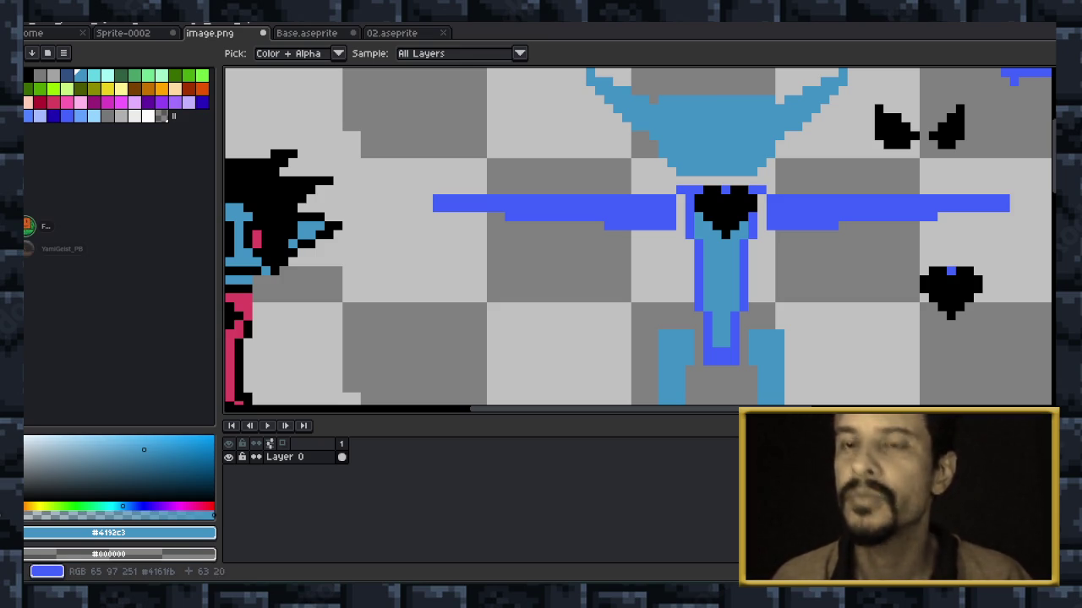
# Return to the 1px pencil and cover the leftover black chest pixel with darker blue #4161fb.
pyautogui.press('b')
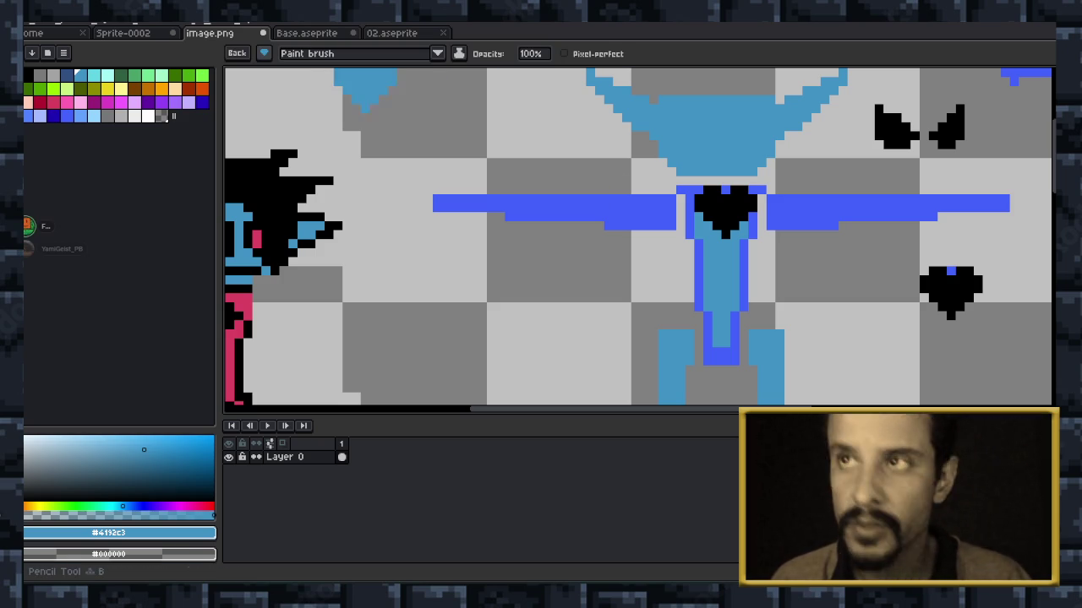
pyautogui.click(265, 53)
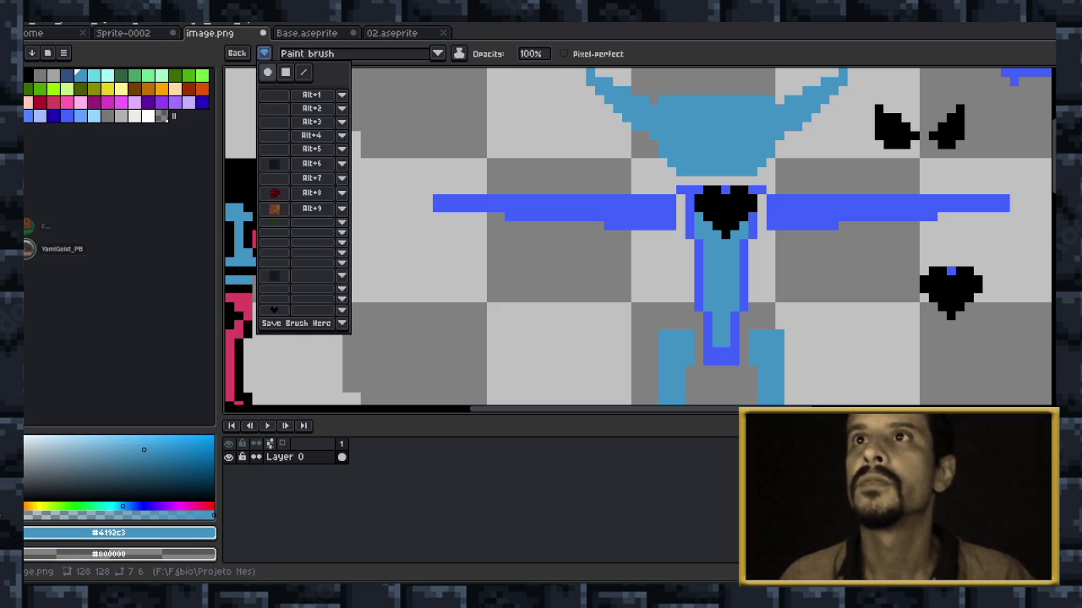
pyautogui.press('Escape')
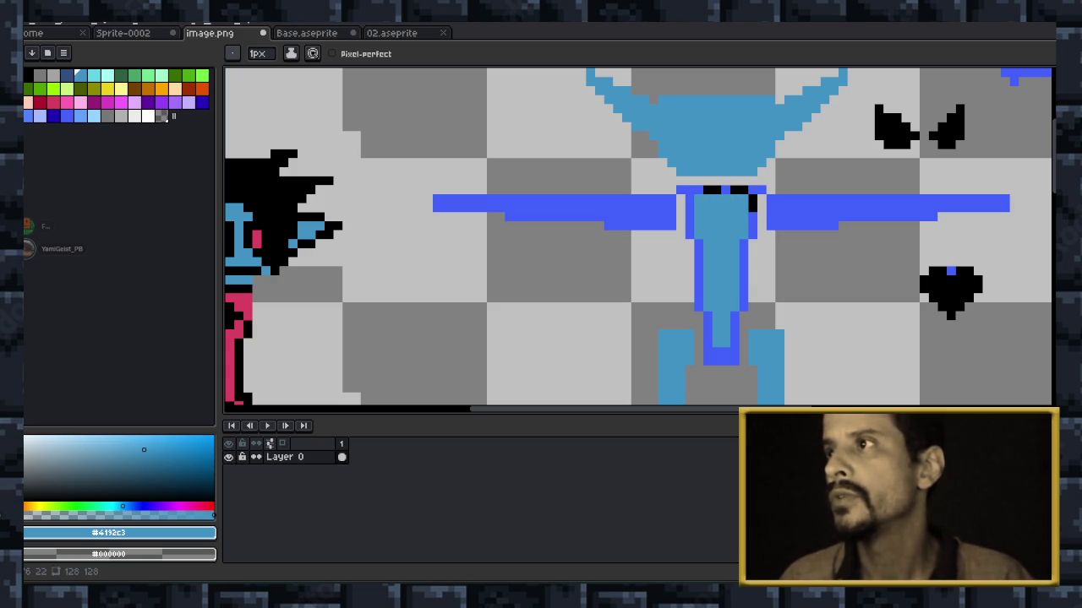
pyautogui.press('i')
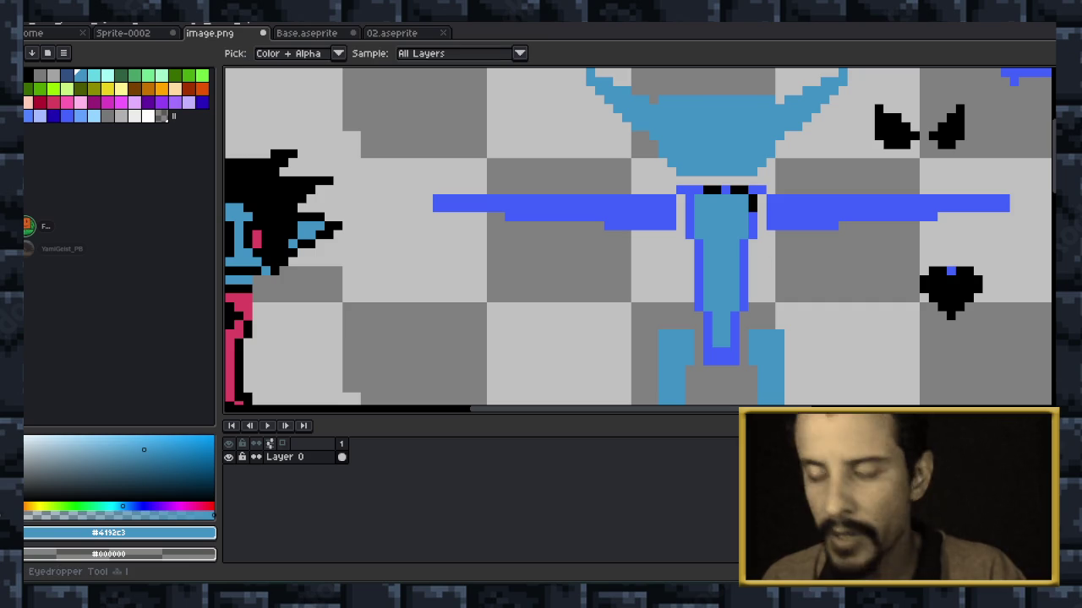
pyautogui.click(446, 202)
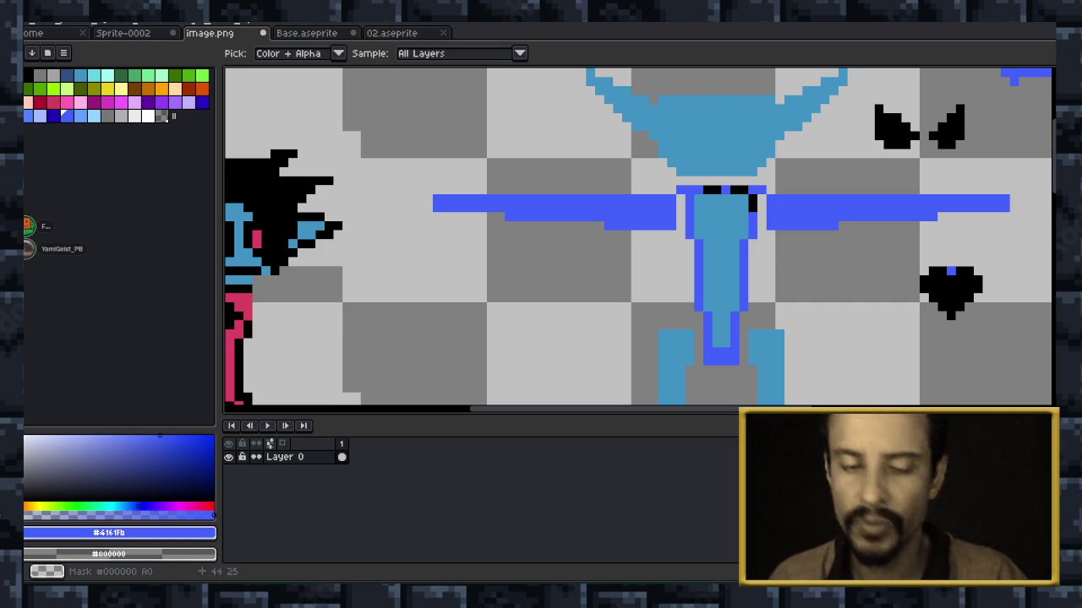
pyautogui.press('b')
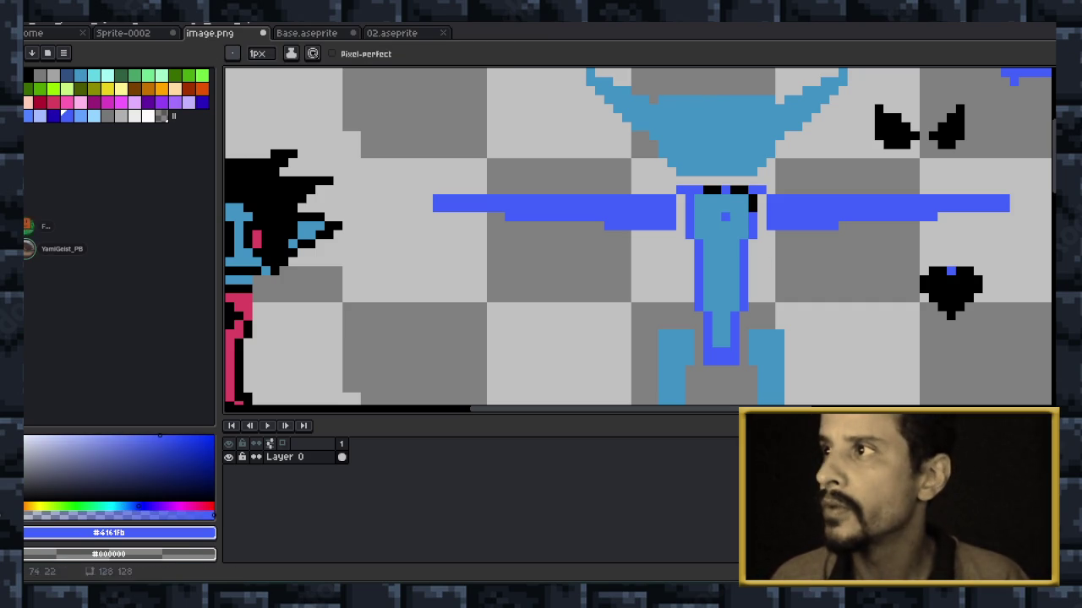
pyautogui.click(735, 189)
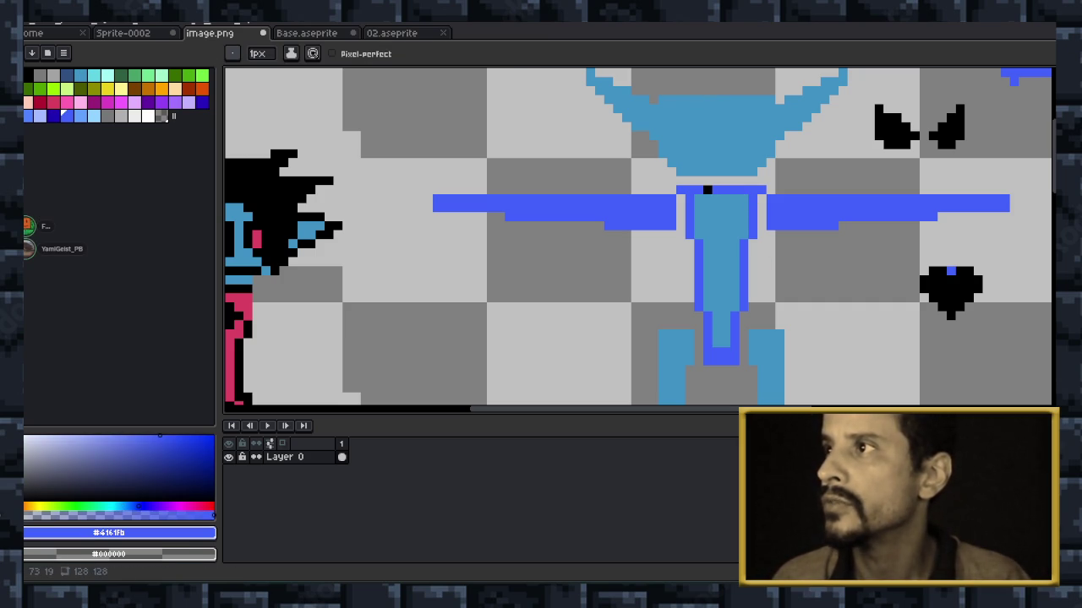
pyautogui.scroll(-2, 612, 185)
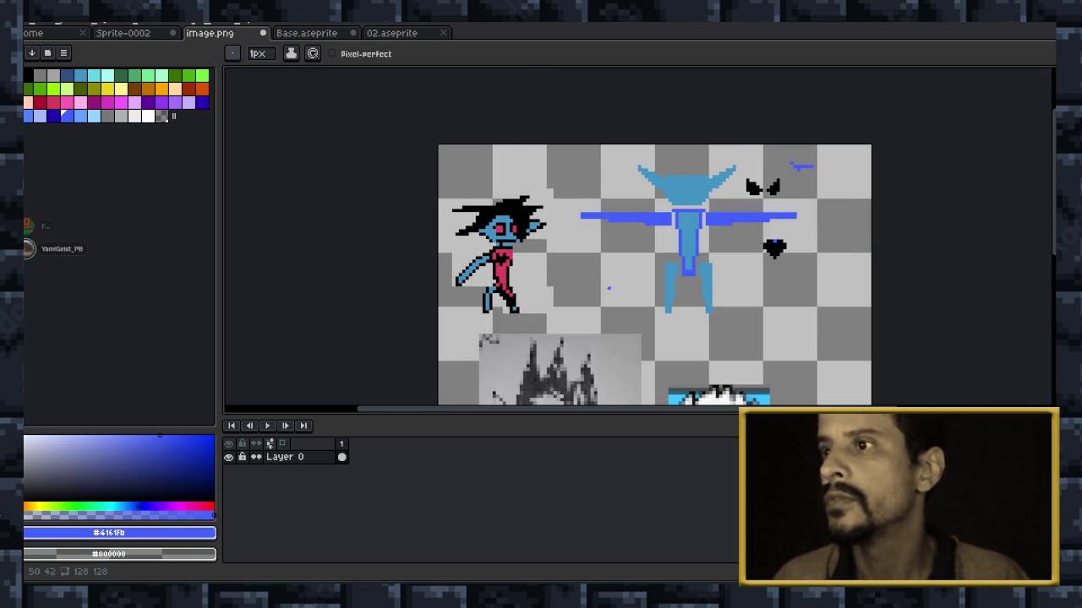
pyautogui.scroll(-1, 611, 185)
pyautogui.press('z')
pyautogui.press('b')
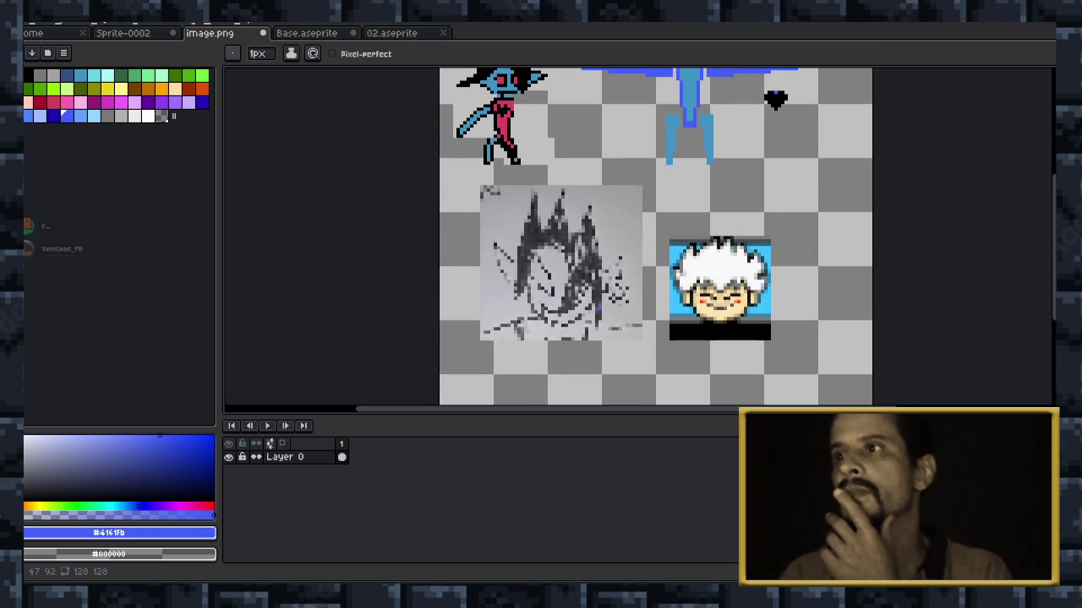
pyautogui.scroll(2, 600, 324)
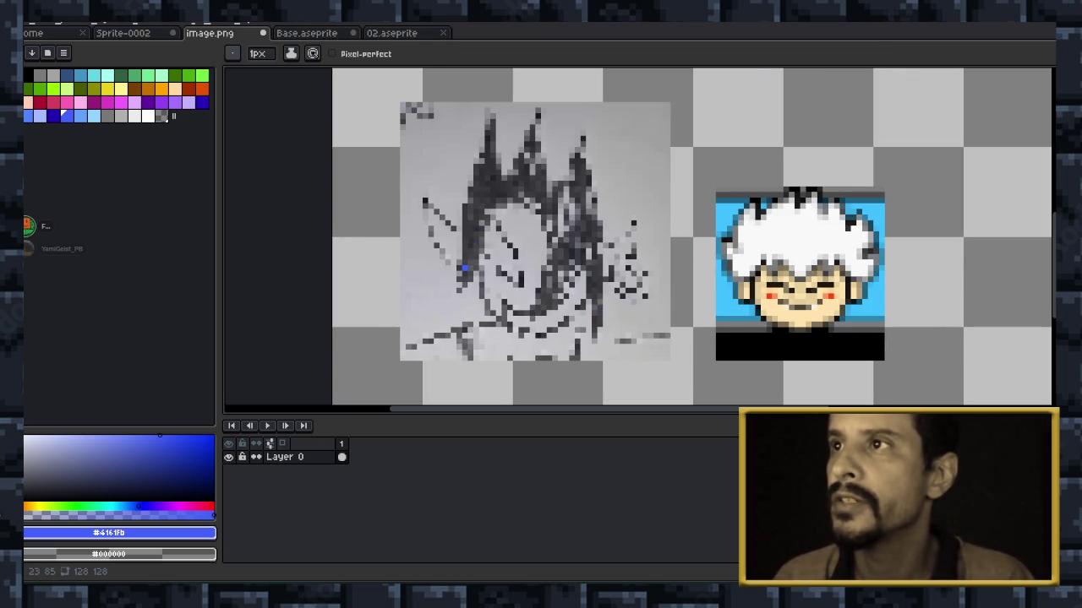
pyautogui.scroll(-3, 499, 255)
pyautogui.scroll(1, 505, 269)
pyautogui.scroll(1, 508, 276)
pyautogui.scroll(-2, 512, 284)
pyautogui.scroll(4, 512, 283)
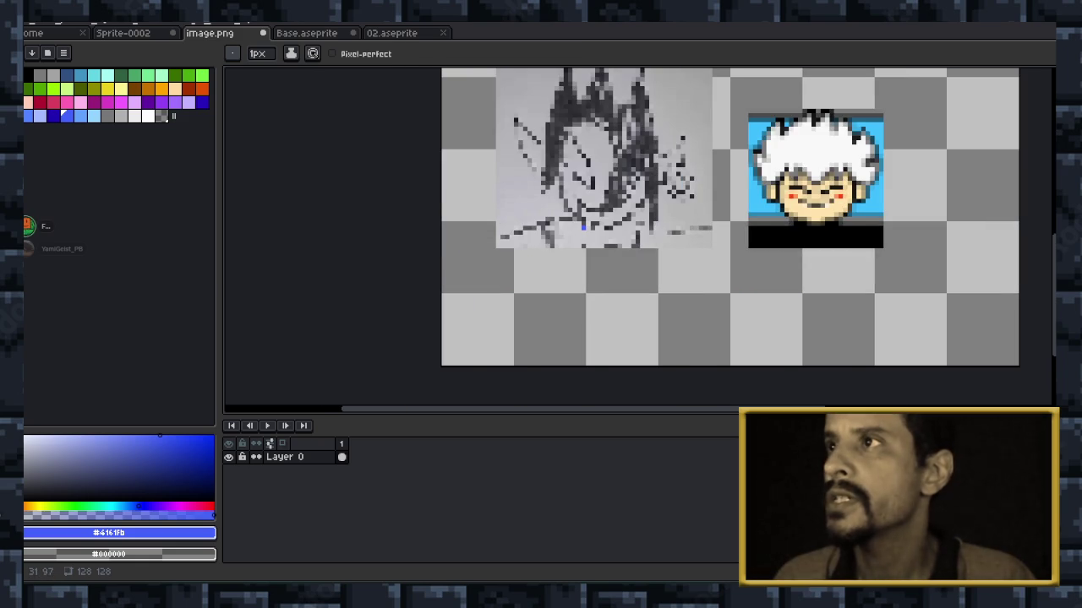
pyautogui.scroll(-1, 649, 203)
pyautogui.press('z')
pyautogui.press('b')
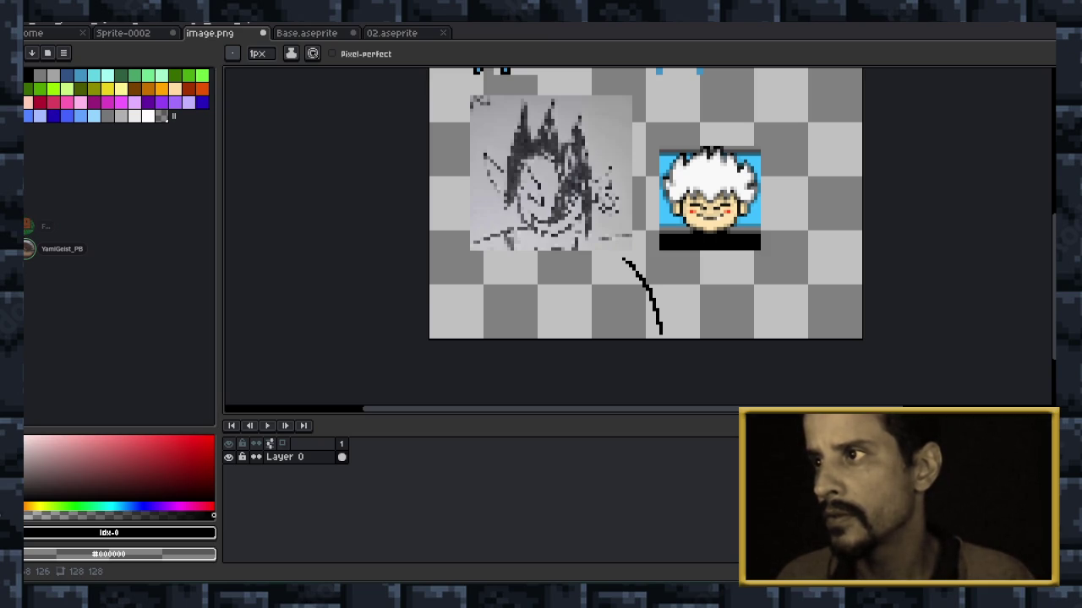
pyautogui.hotkey('ctrl', 'z')
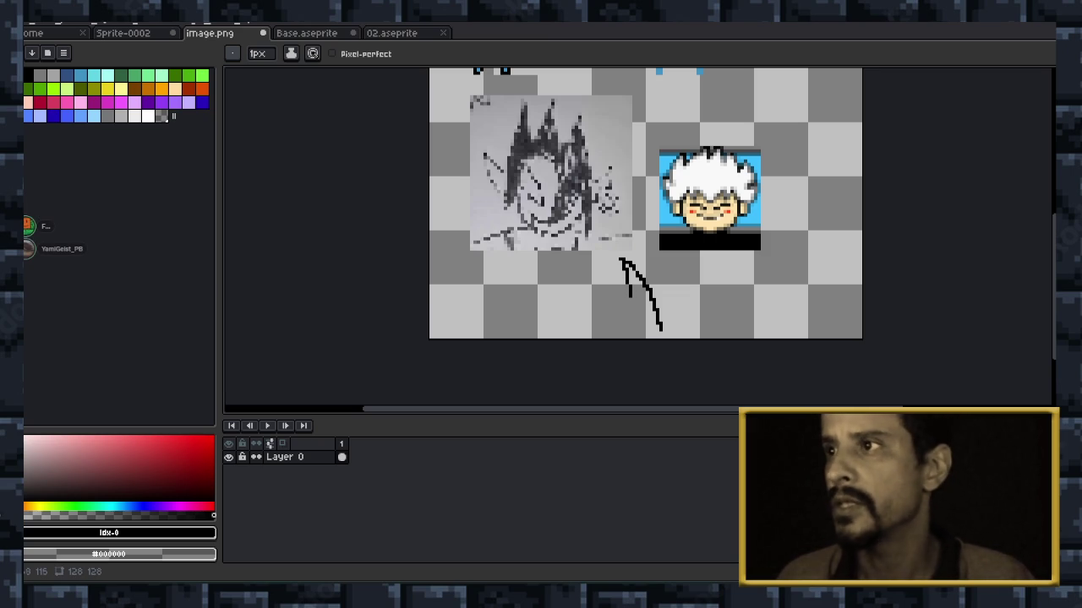
pyautogui.press('v')
pyautogui.moveTo(625, 262); pyautogui.dragTo(593, 197)
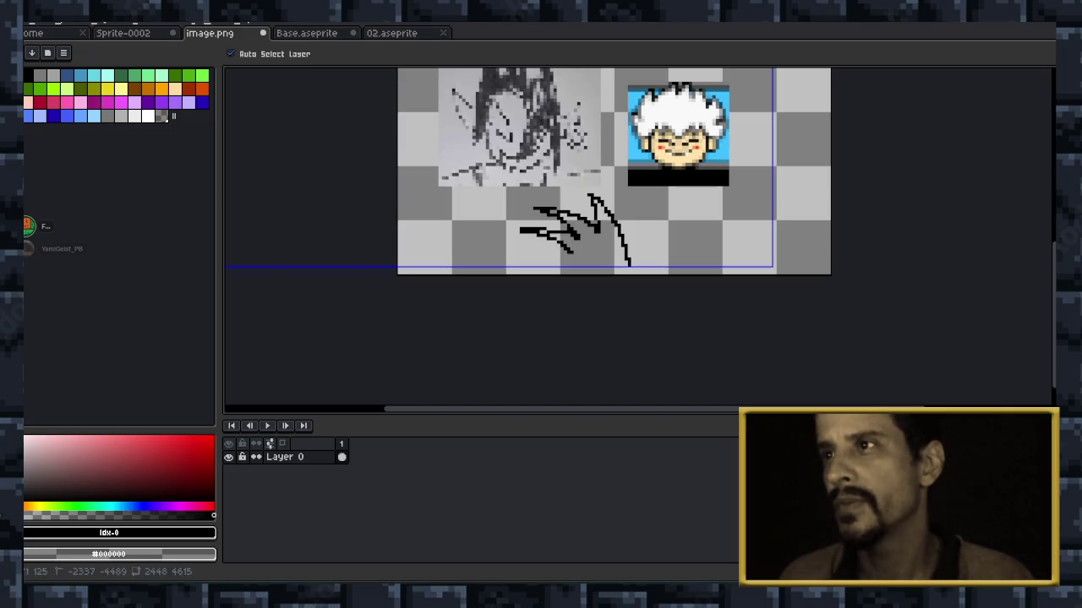
pyautogui.press('h')
pyautogui.moveTo(591, 242); pyautogui.dragTo(400, 417)
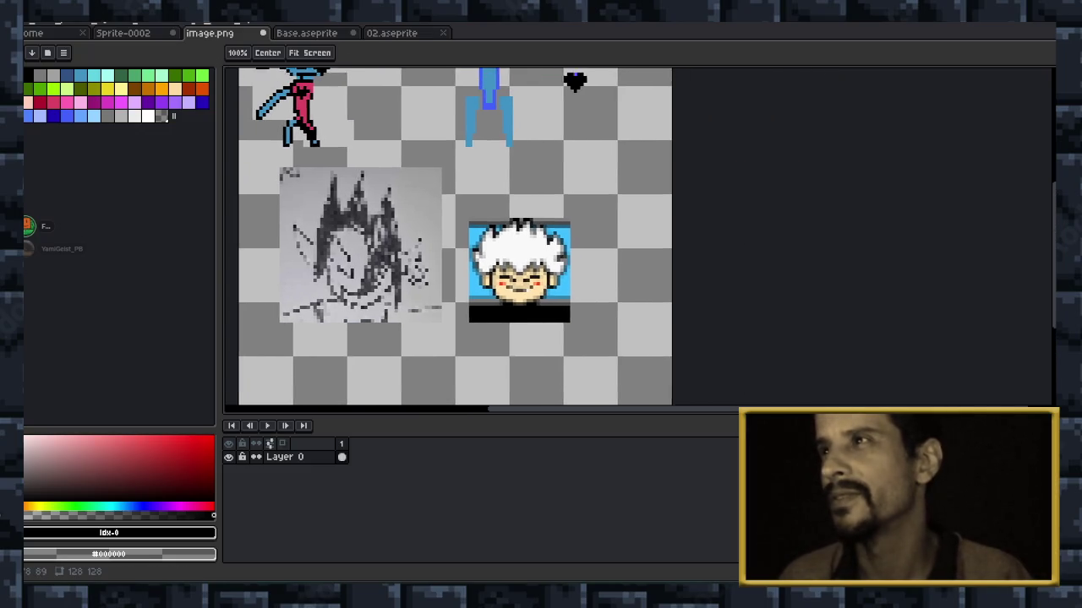
pyautogui.press('b')
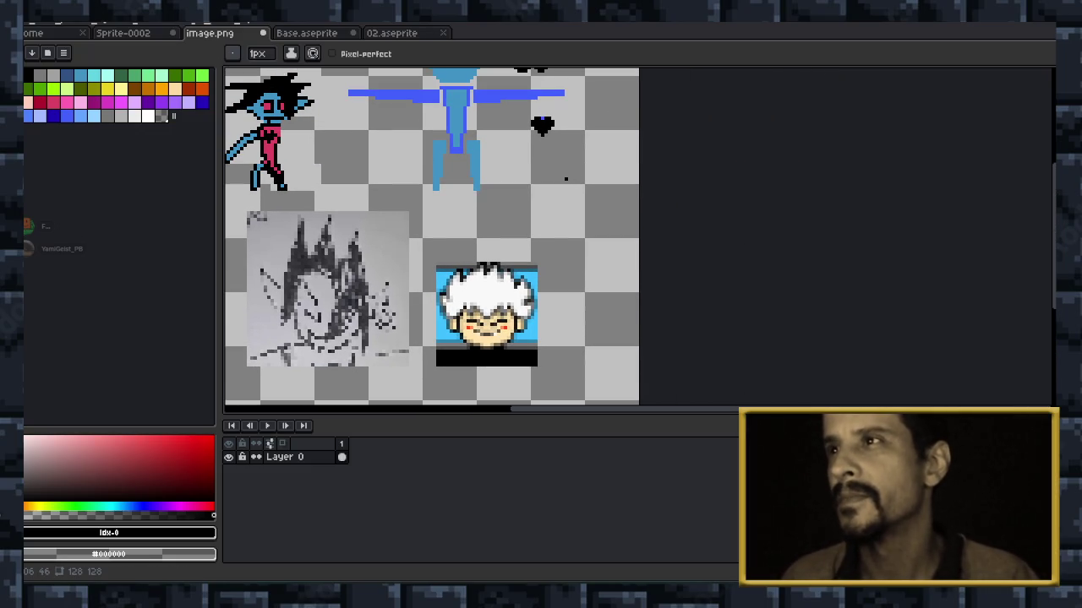
pyautogui.moveTo(594, 229); pyautogui.dragTo(593, 271)
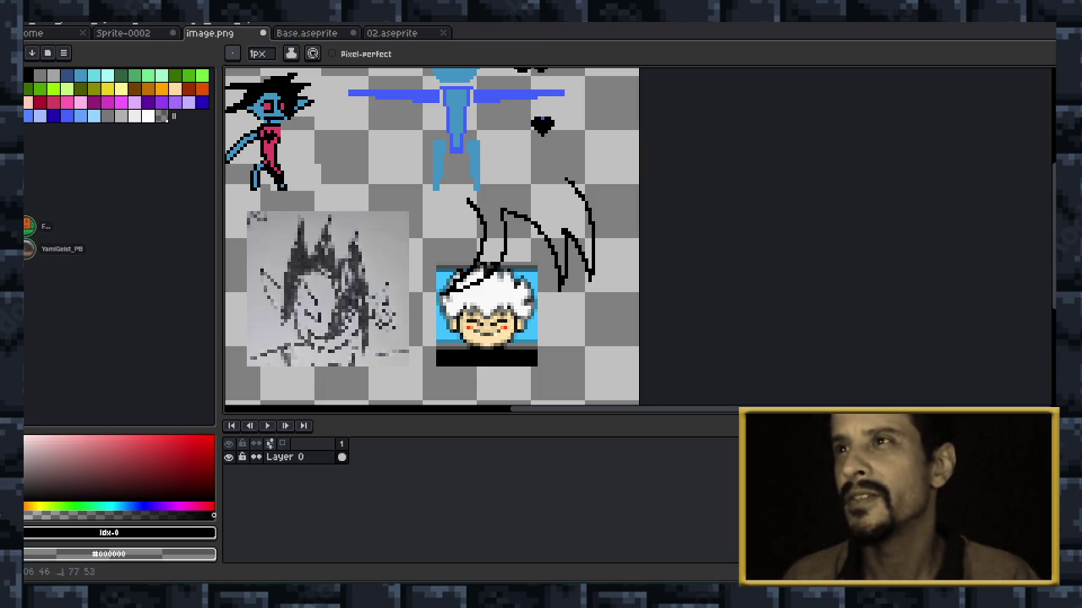
pyautogui.moveTo(466, 203); pyautogui.dragTo(455, 193)
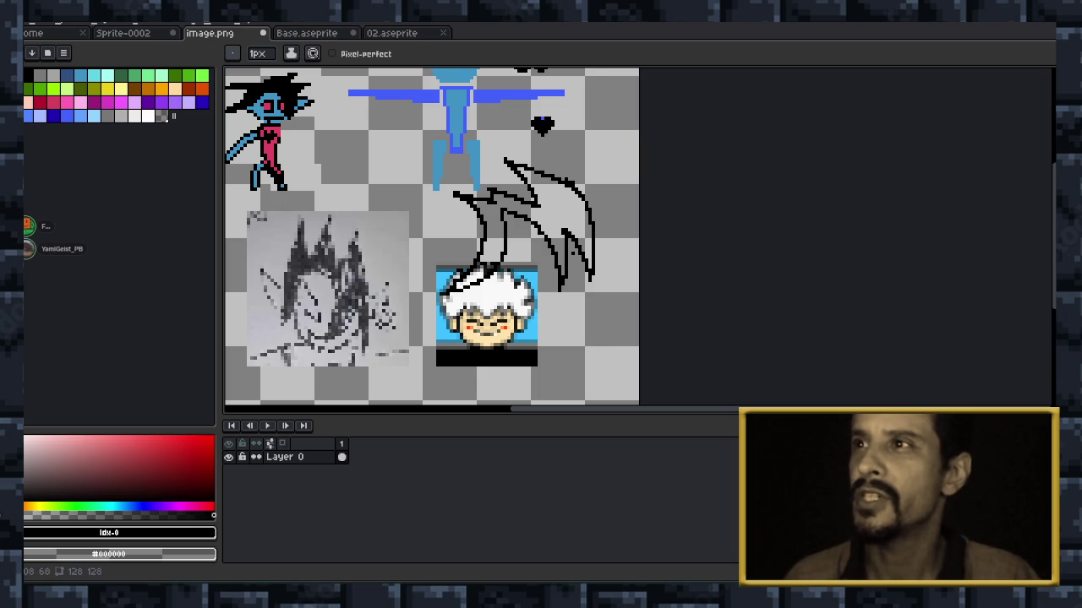
pyautogui.moveTo(447, 73); pyautogui.dragTo(592, 363)
pyautogui.press('Delete')
pyautogui.moveTo(507, 197); pyautogui.dragTo(650, 360)
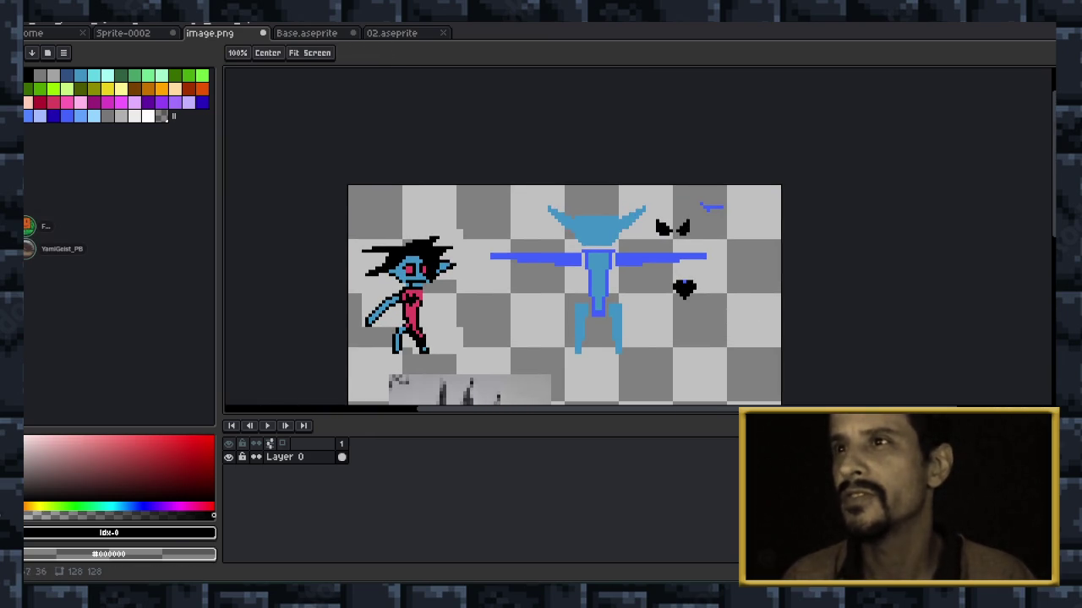
# Pan and zoom onto the separate black heart and paint its one blue pixel black.
pyautogui.press('b')
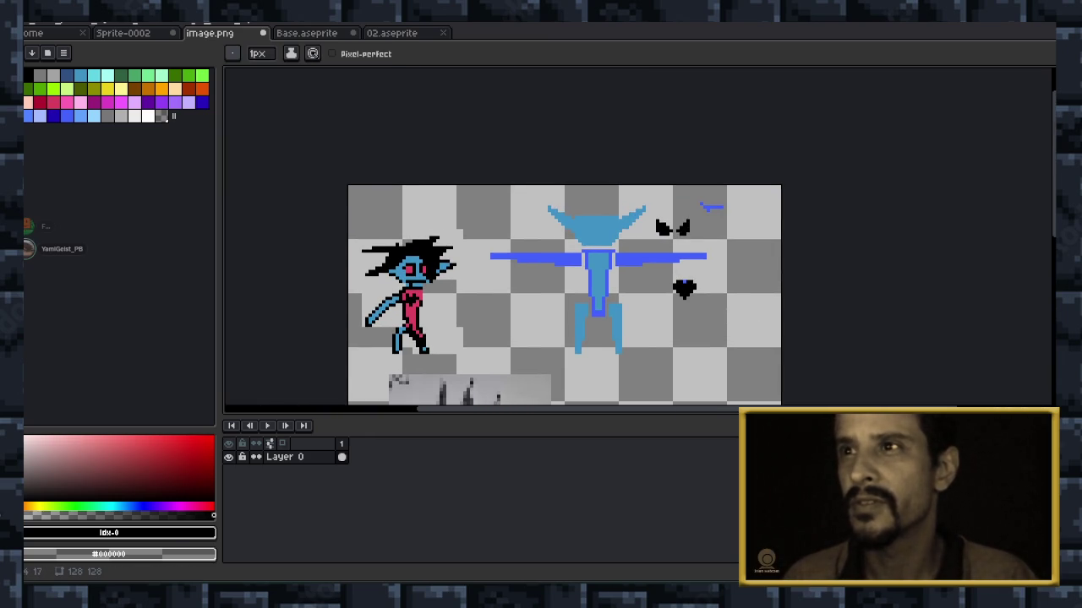
pyautogui.press('h')
pyautogui.moveTo(495, 277); pyautogui.dragTo(376, 110)
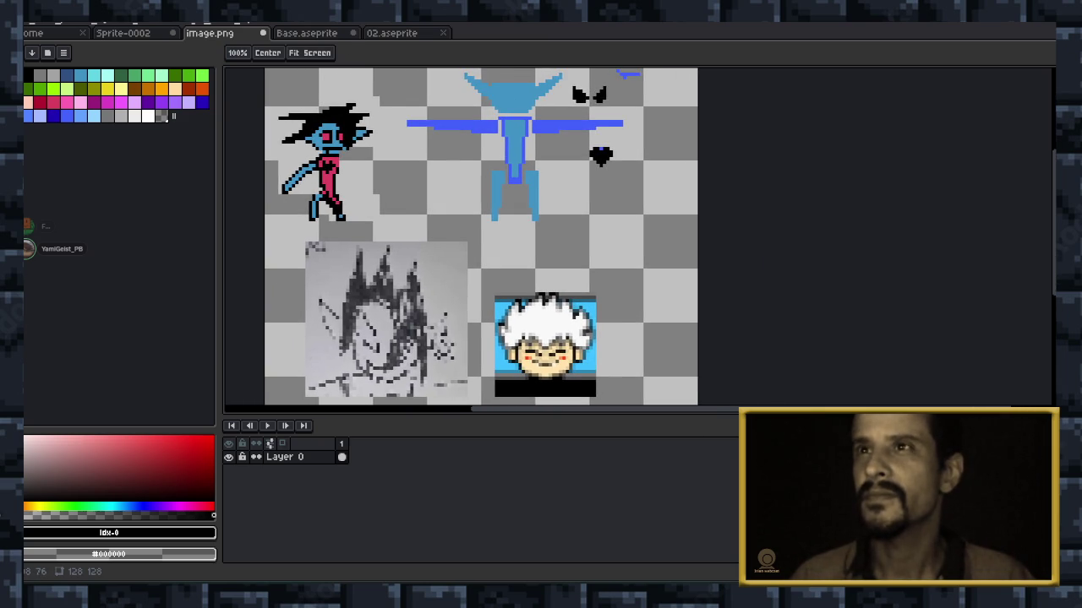
pyautogui.moveTo(448, 237); pyautogui.dragTo(494, 271)
pyautogui.press('b')
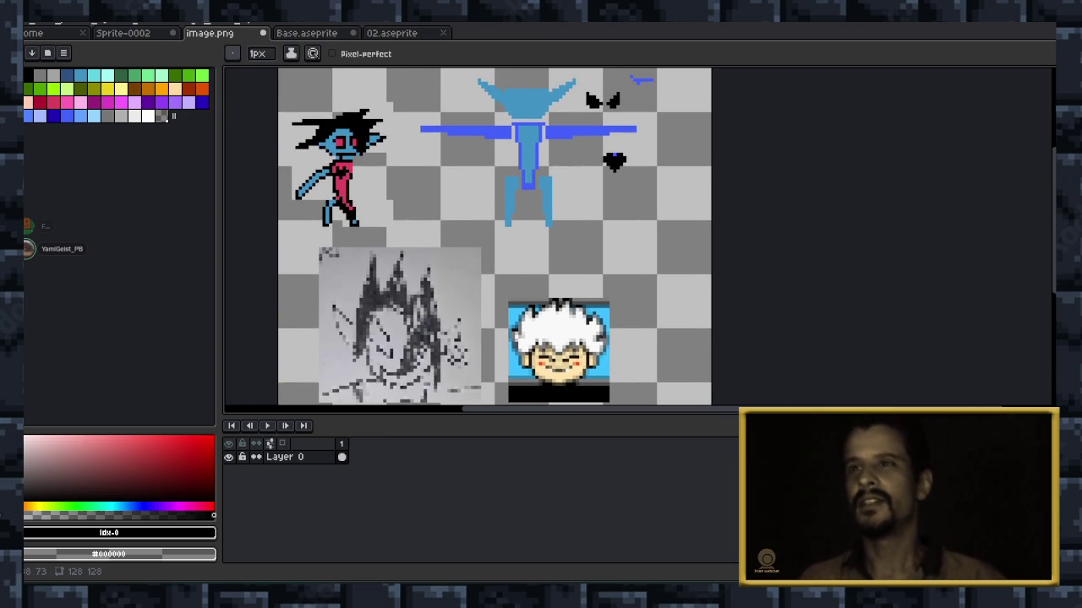
pyautogui.press('h')
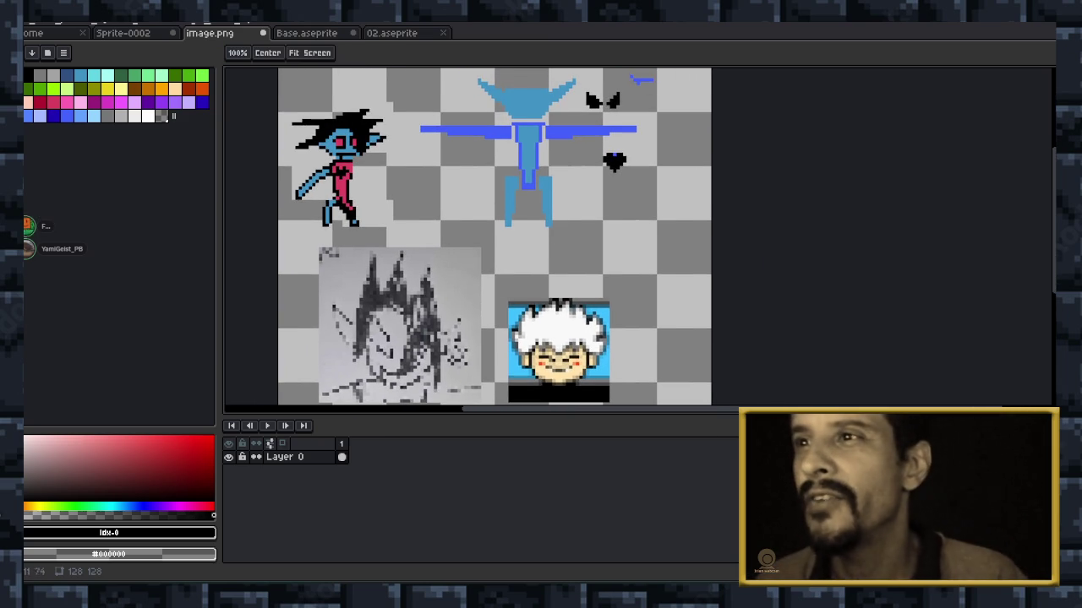
pyautogui.moveTo(494, 211); pyautogui.dragTo(465, 334)
pyautogui.press('b')
pyautogui.scroll(1, 465, 279)
pyautogui.scroll(1, 448, 271)
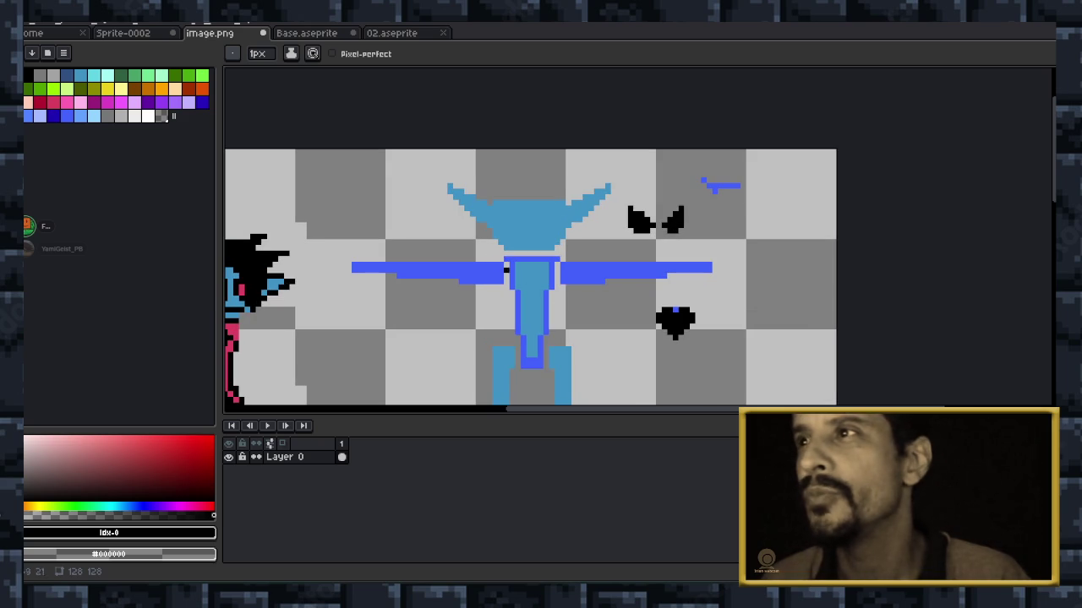
pyautogui.press('z')
pyautogui.press('b')
pyautogui.scroll(2, 629, 266)
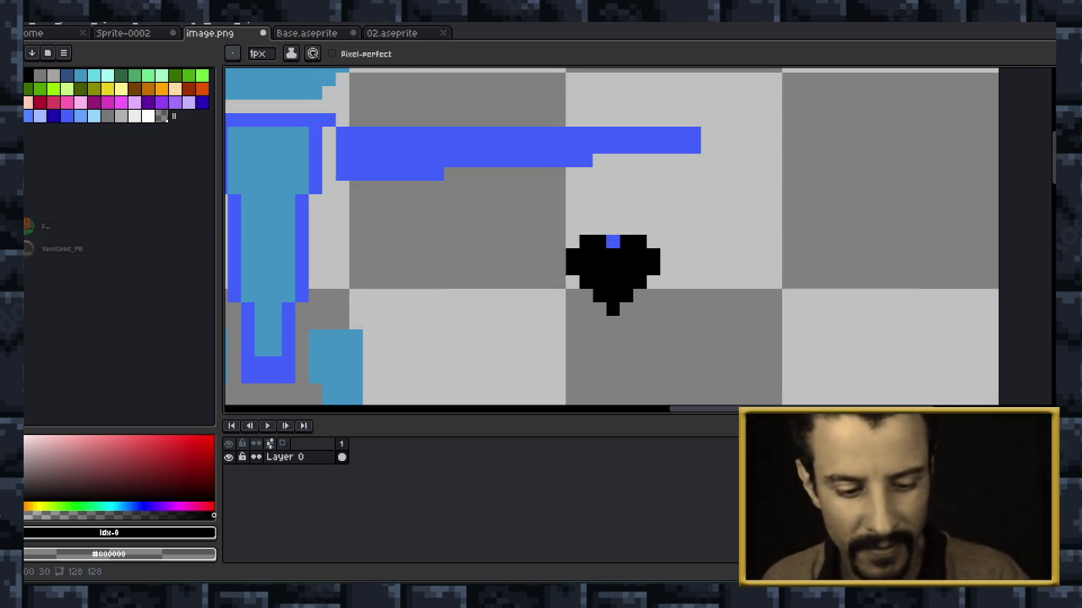
pyautogui.click(612, 242)
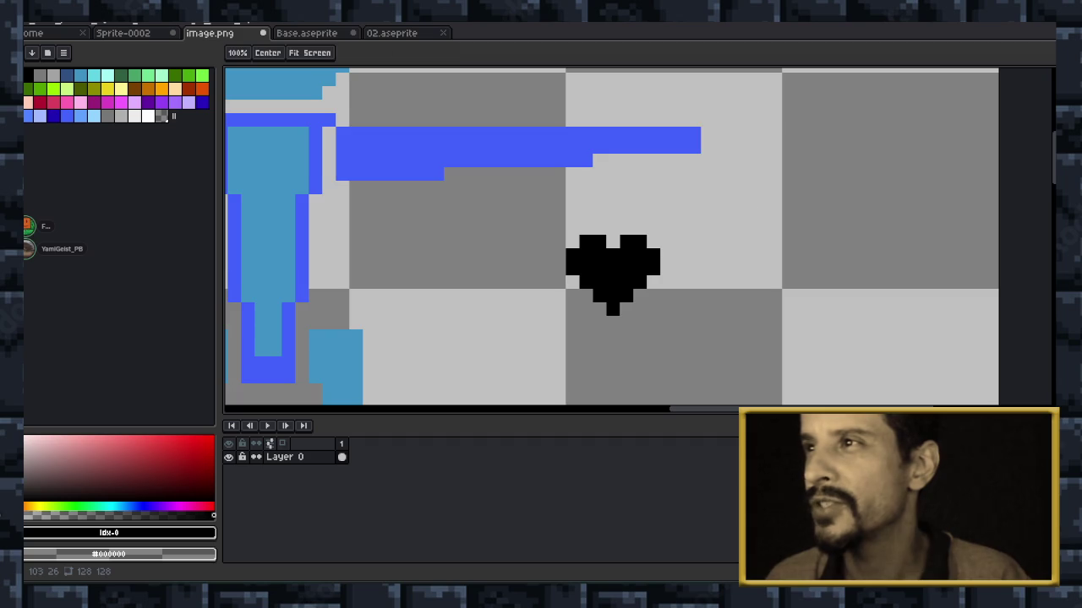
# Bring the left horned character into view and select light grey swatch Idx-52.
pyautogui.scroll(-1, 595, 199)
pyautogui.scroll(-1, 595, 199)
pyautogui.scroll(-1, 595, 199)
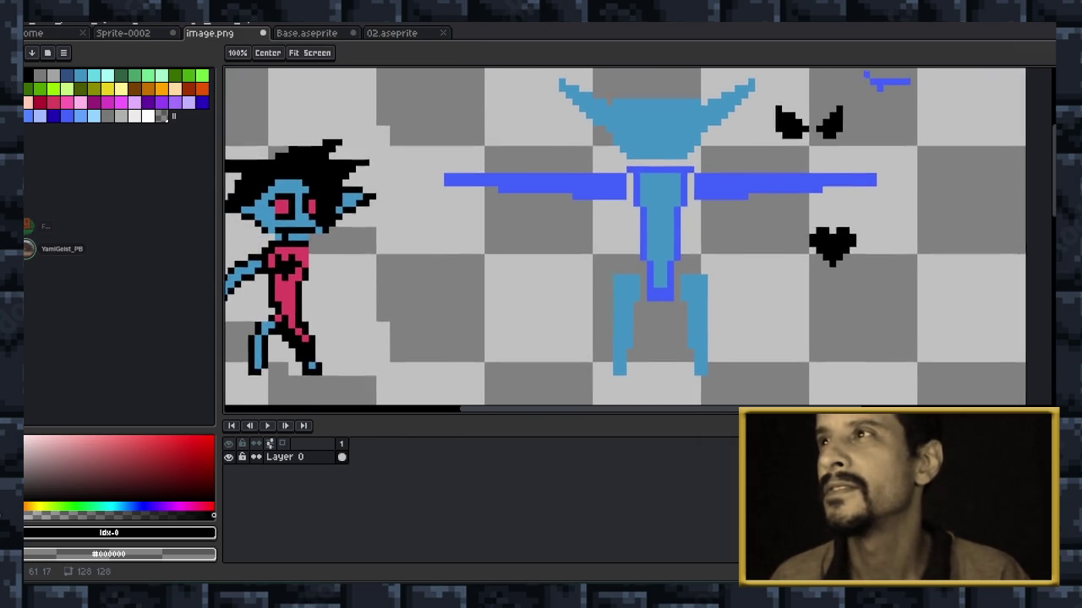
pyautogui.moveTo(601, 185); pyautogui.dragTo(647, 182)
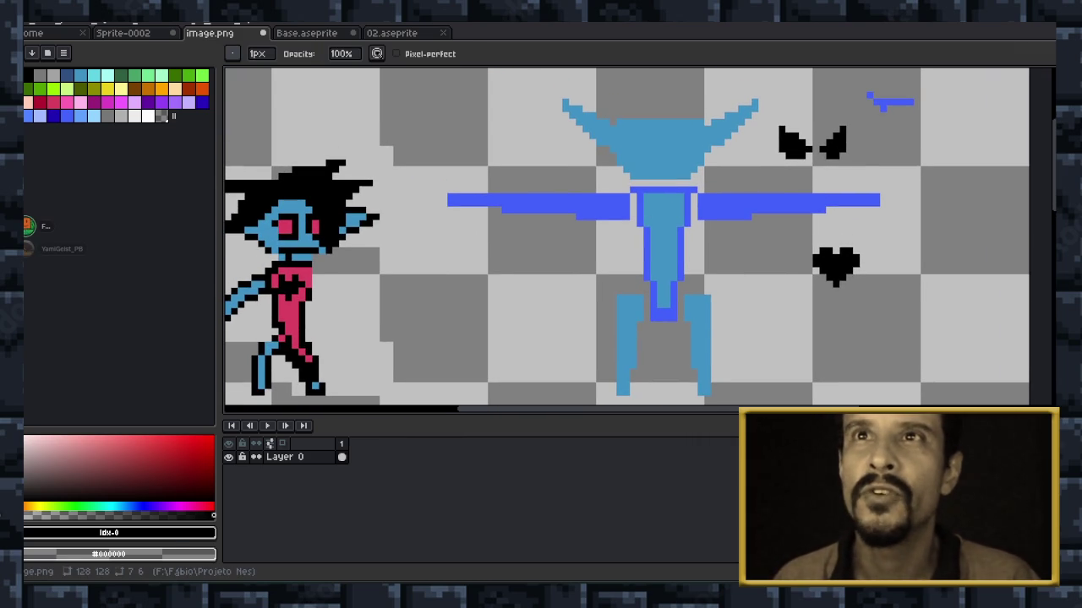
pyautogui.click(107, 115)
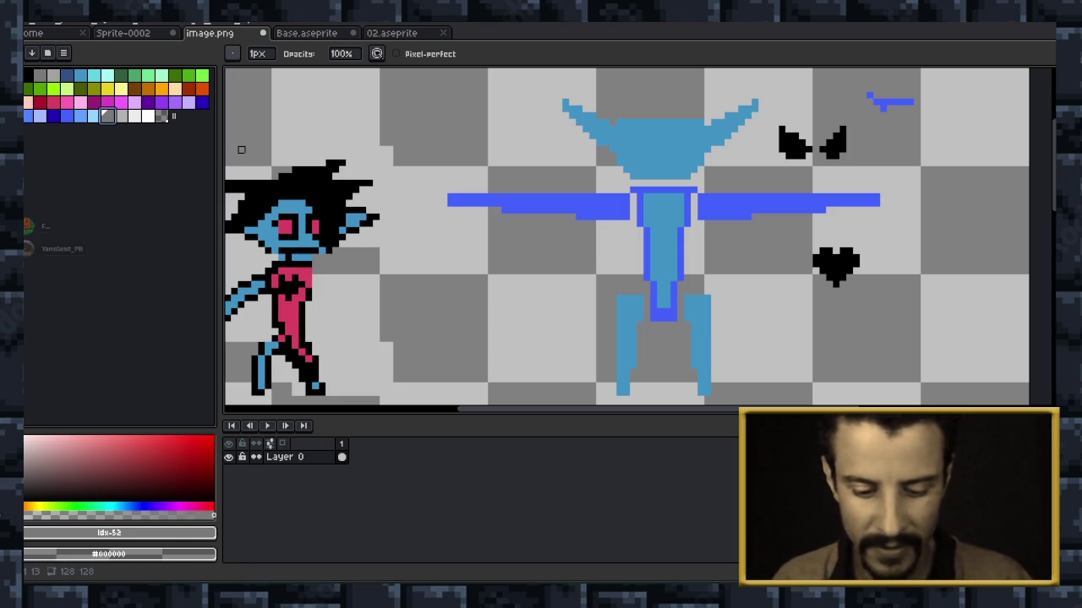
# Sketch a small grey ring at the left horn tip, switching between eraser, move and pencil.
pyautogui.press('e')
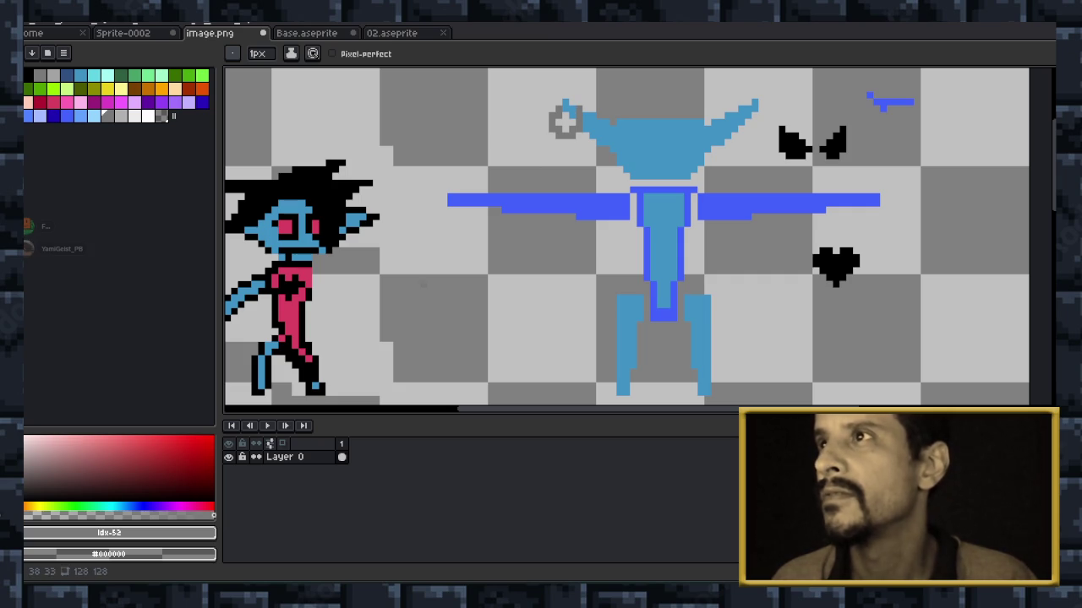
pyautogui.press('v')
pyautogui.press('b')
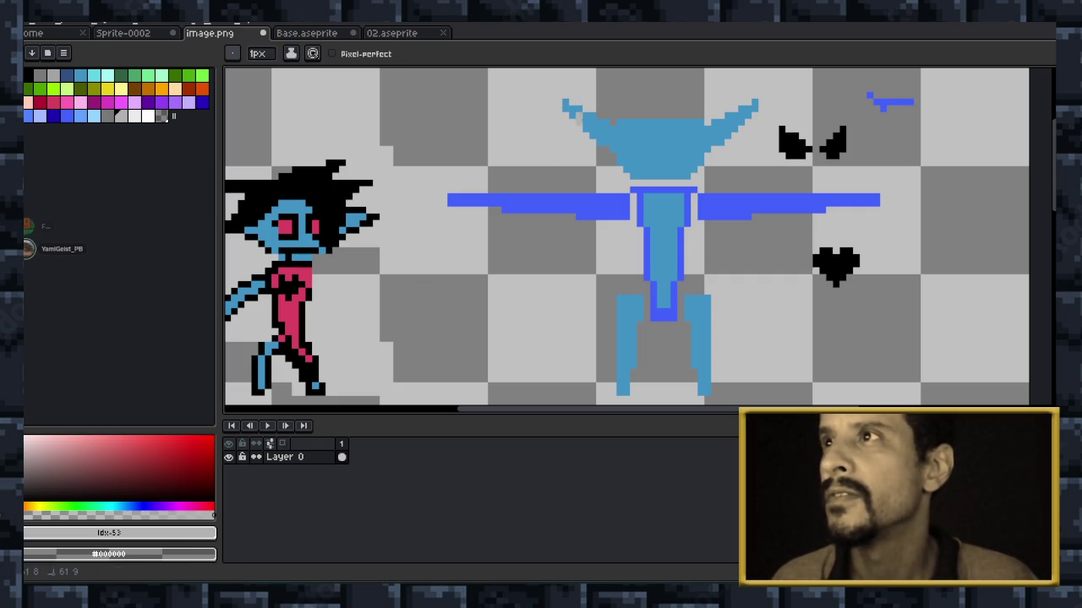
pyautogui.press('v')
pyautogui.press('b')
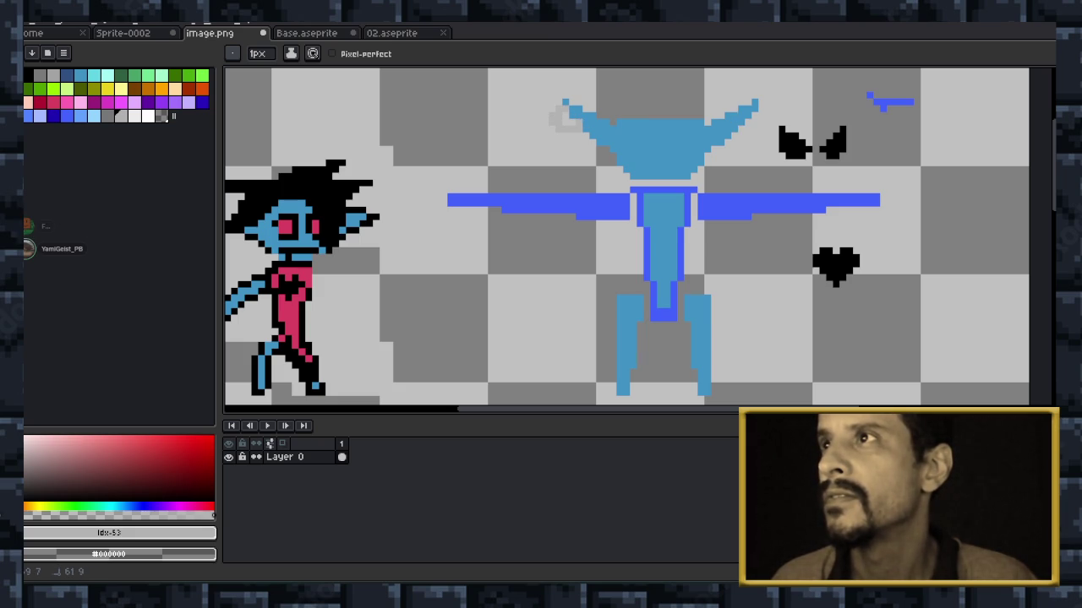
pyautogui.scroll(-1, 627, 237)
pyautogui.scroll(-1, 627, 237)
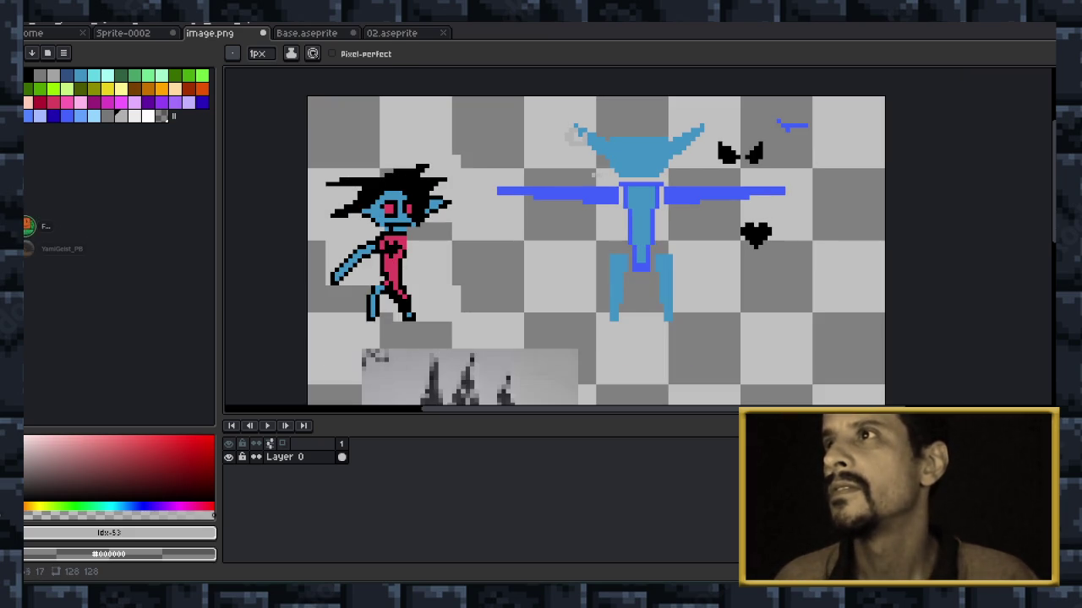
pyautogui.press('z')
pyautogui.press('b')
pyautogui.scroll(1, 548, 226)
pyautogui.scroll(1, 549, 226)
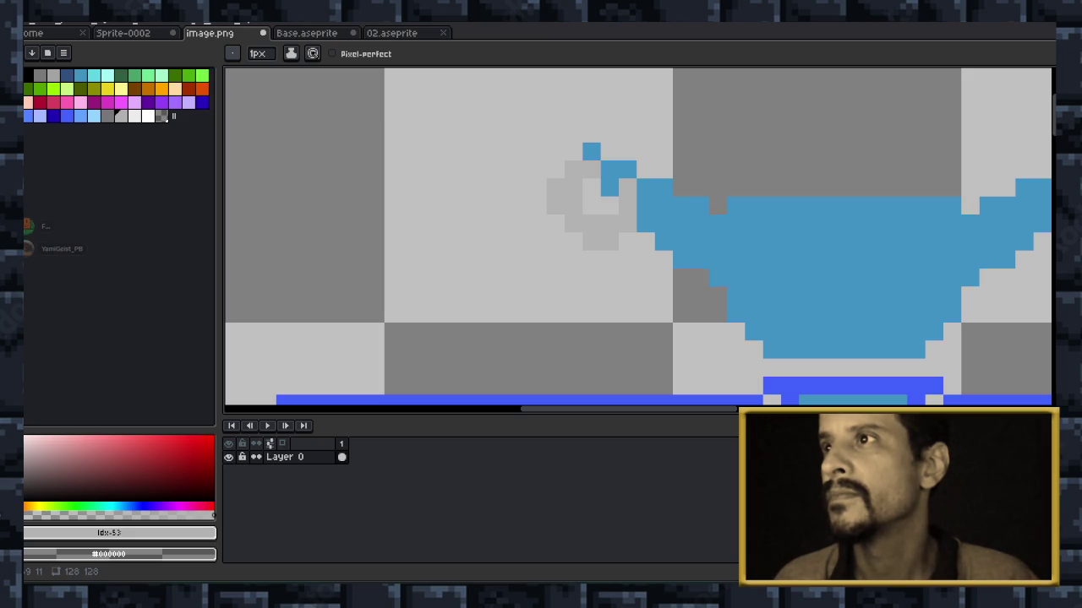
pyautogui.scroll(-3, 641, 217)
pyautogui.press('z')
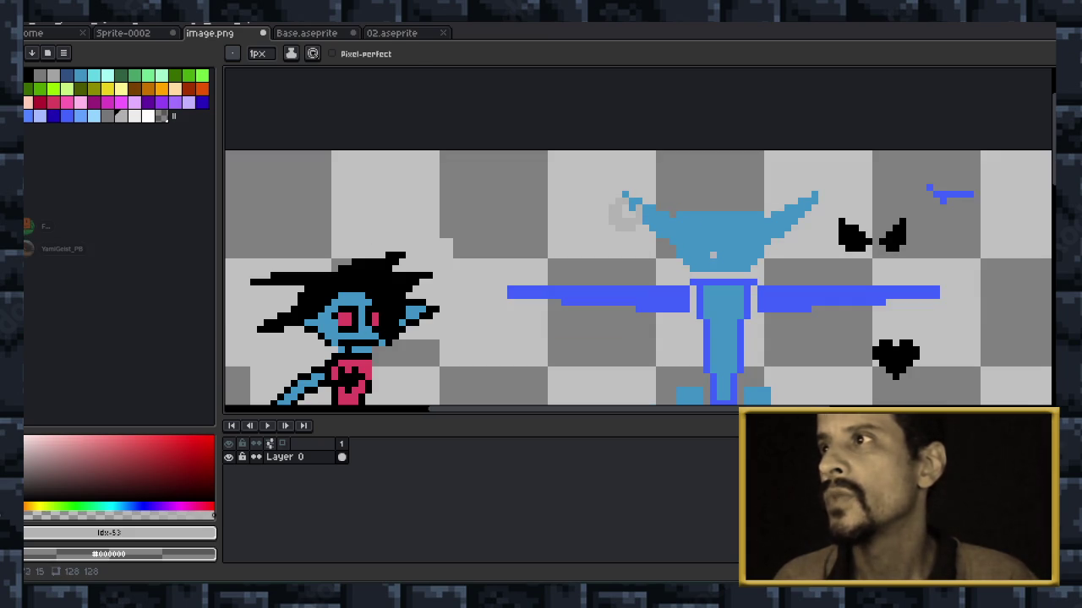
pyautogui.moveTo(676, 254); pyautogui.dragTo(478, 196)
pyautogui.scroll(1, 400, 172)
pyautogui.press('b')
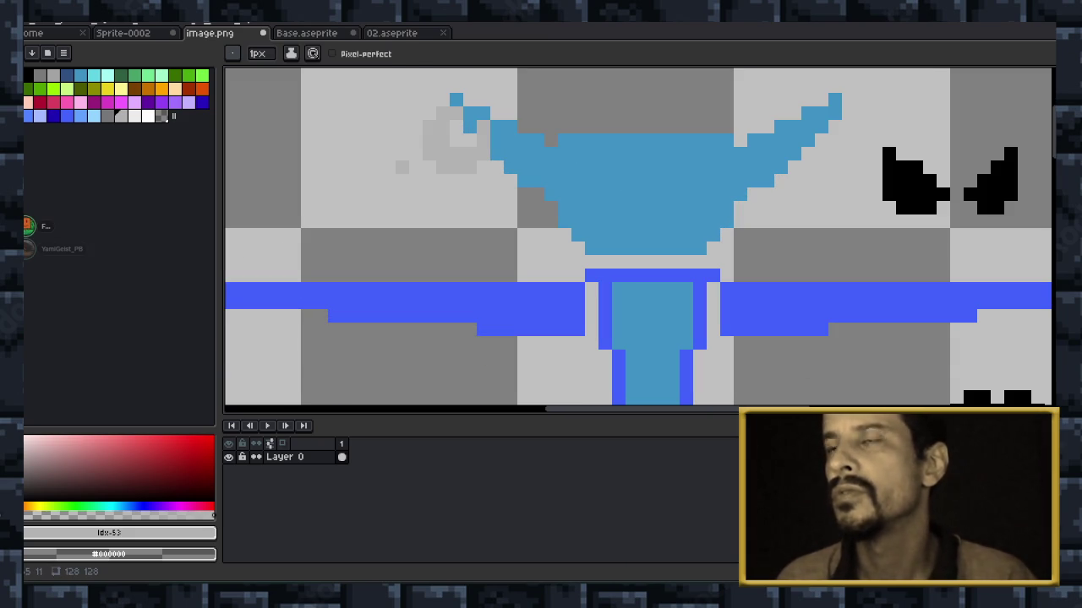
pyautogui.scroll(-2, 553, 186)
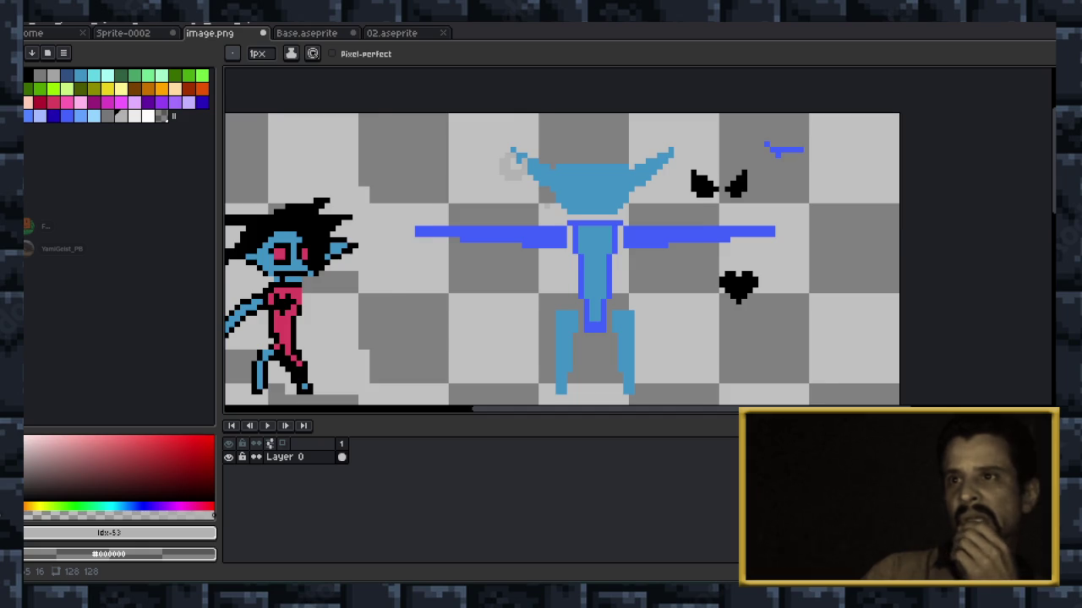
pyautogui.scroll(-1, 545, 203)
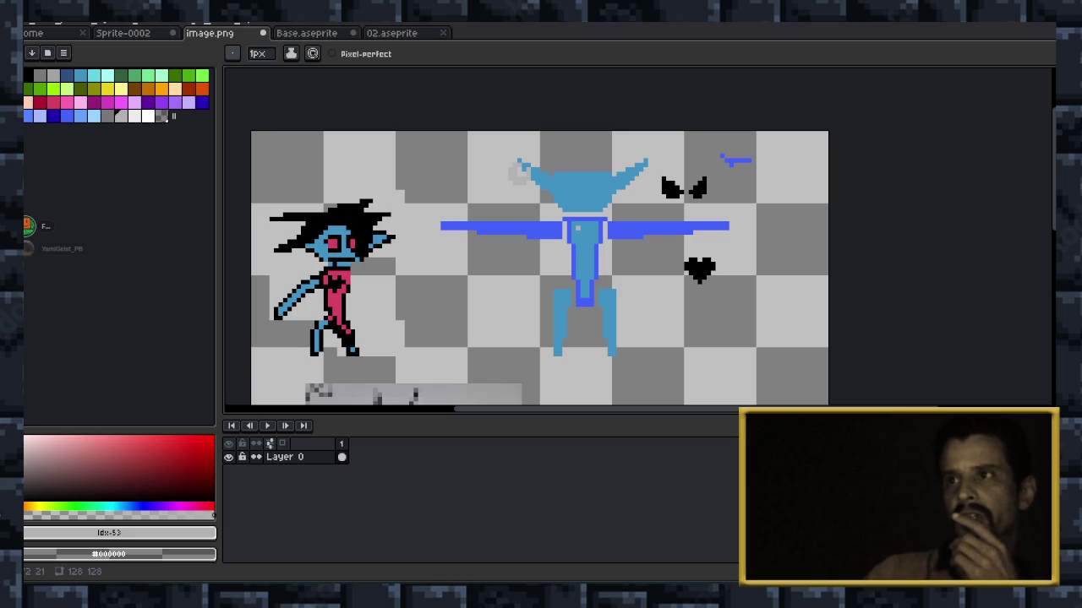
pyautogui.scroll(1, 497, 169)
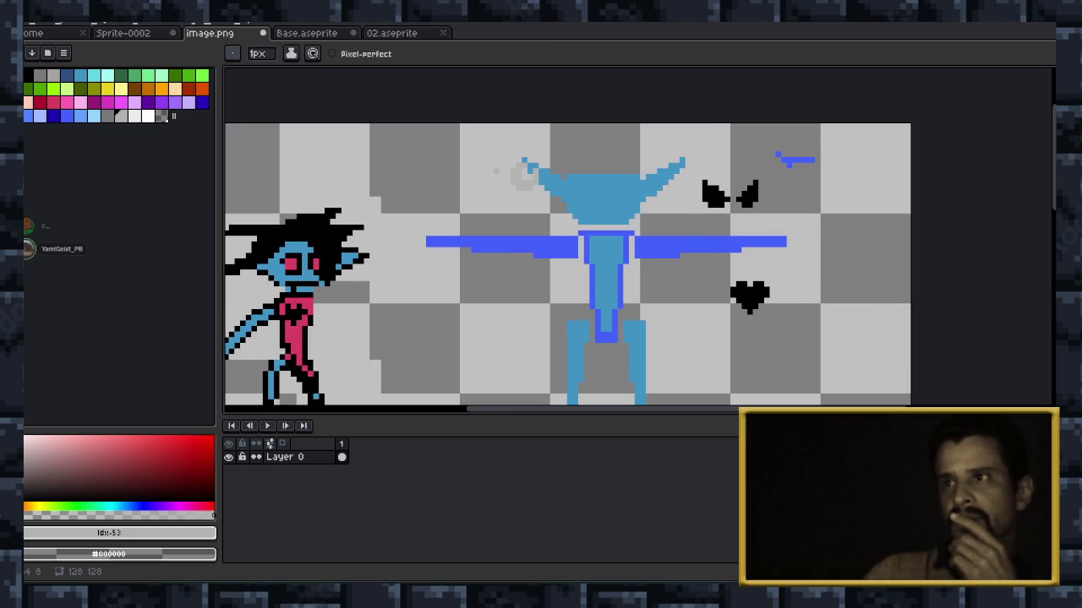
pyautogui.scroll(1, 497, 169)
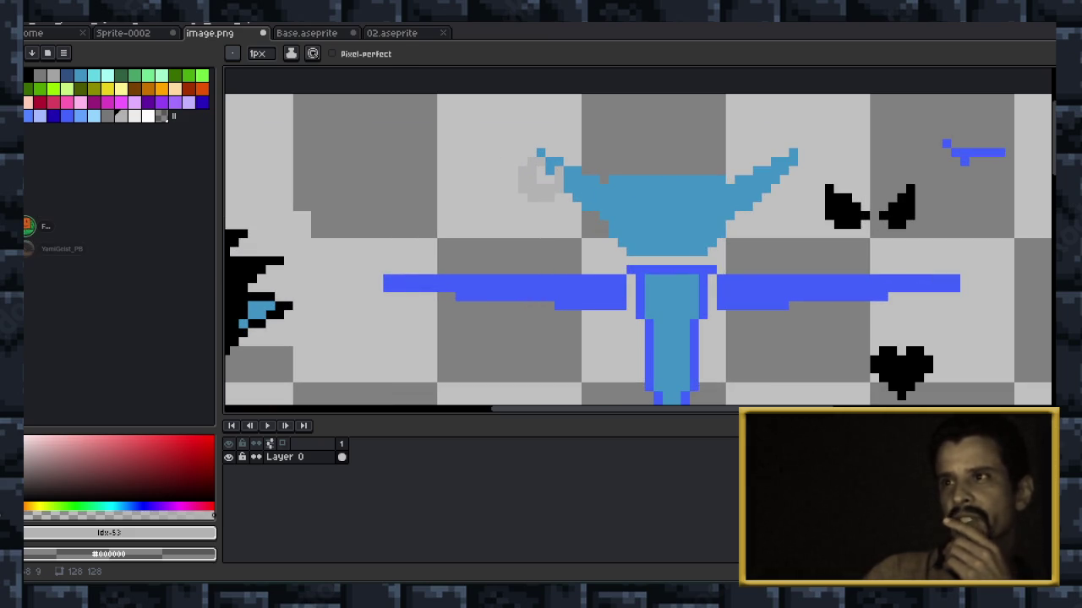
pyautogui.scroll(-1, 575, 192)
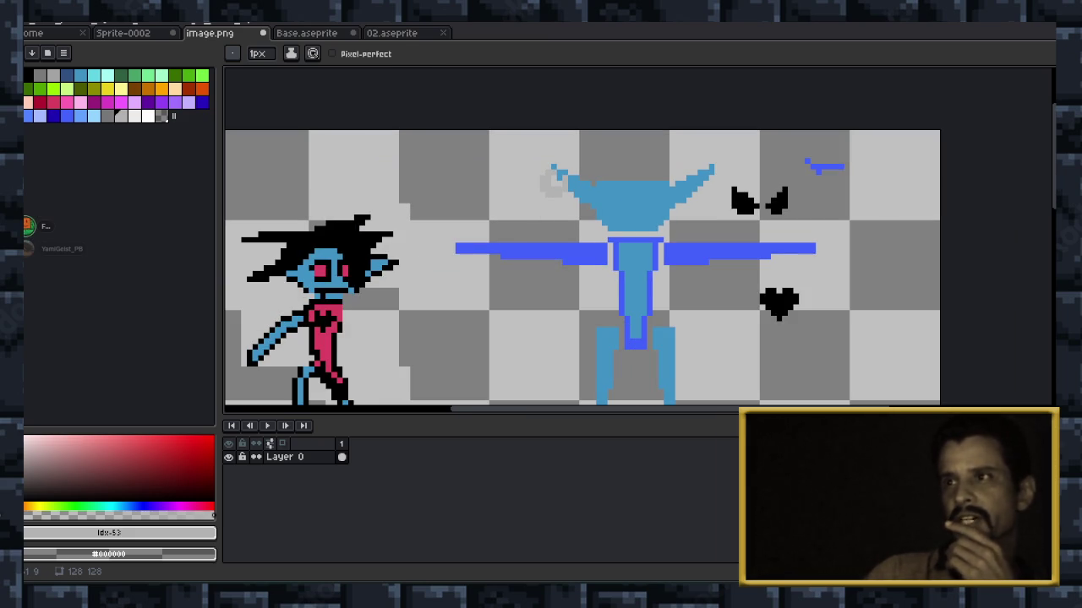
pyautogui.scroll(1, 548, 189)
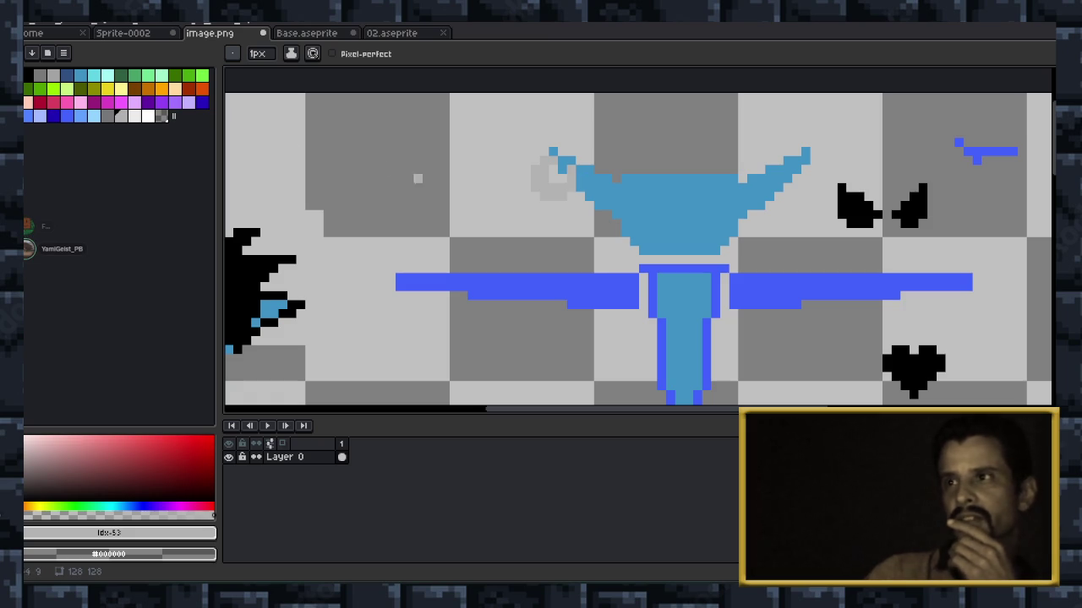
pyautogui.click(80, 116)
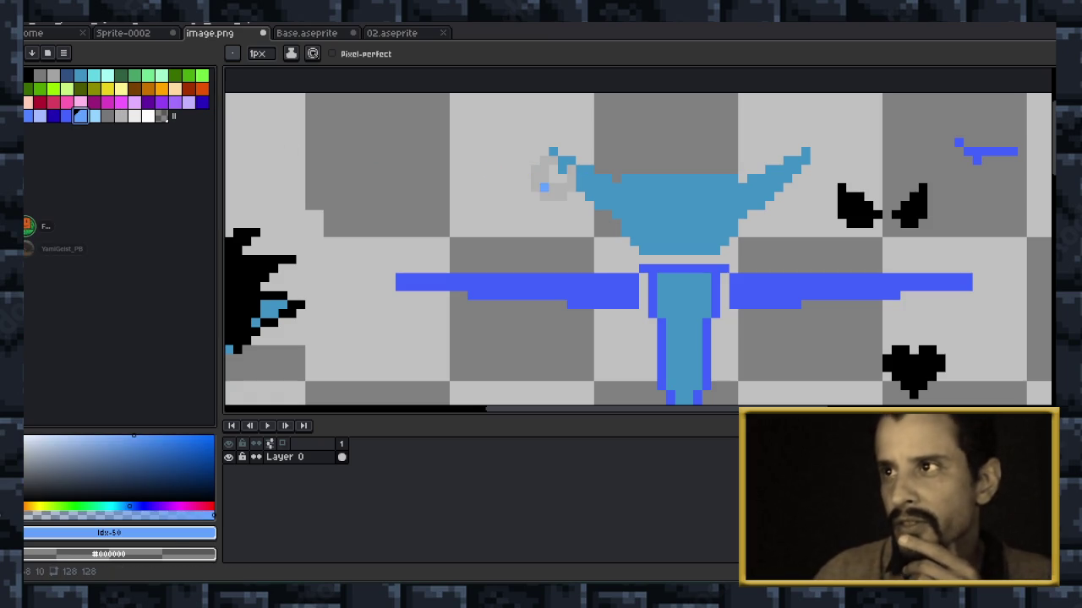
pyautogui.moveTo(571, 173); pyautogui.dragTo(571, 190)
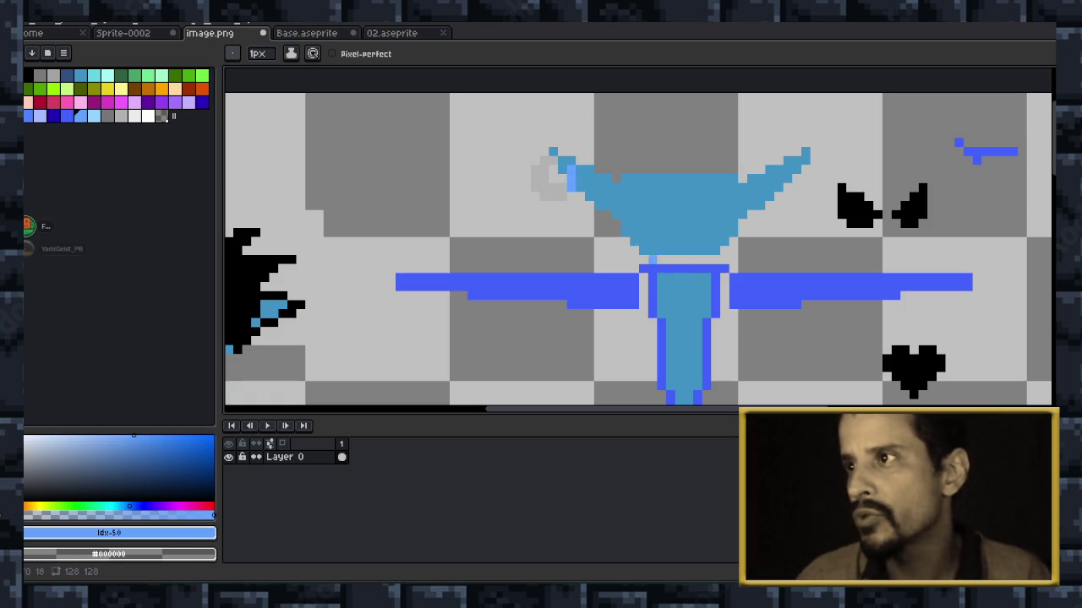
pyautogui.click(553, 196)
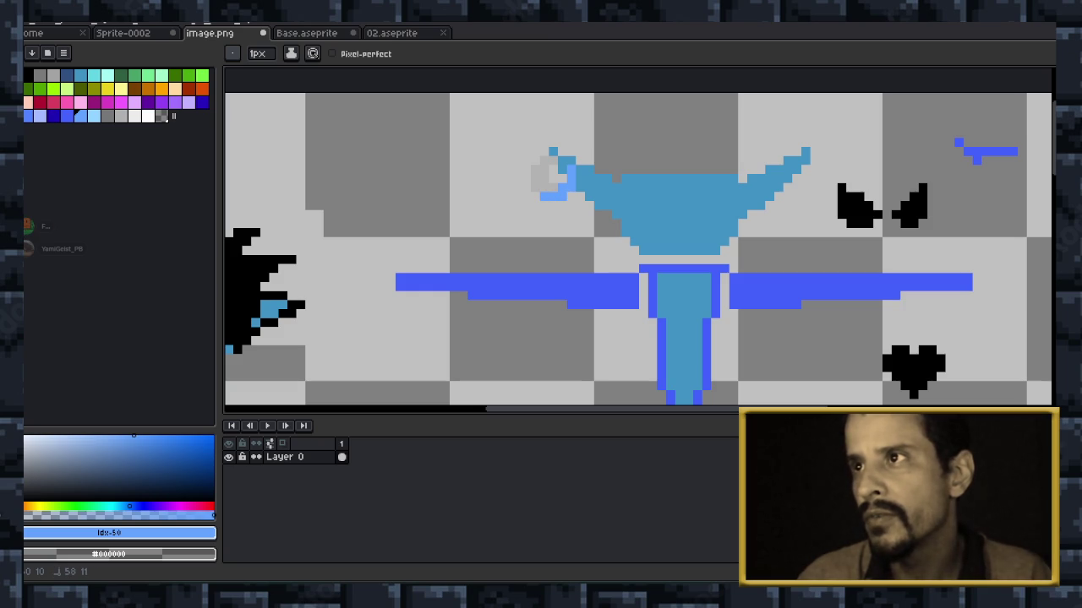
pyautogui.click(552, 187)
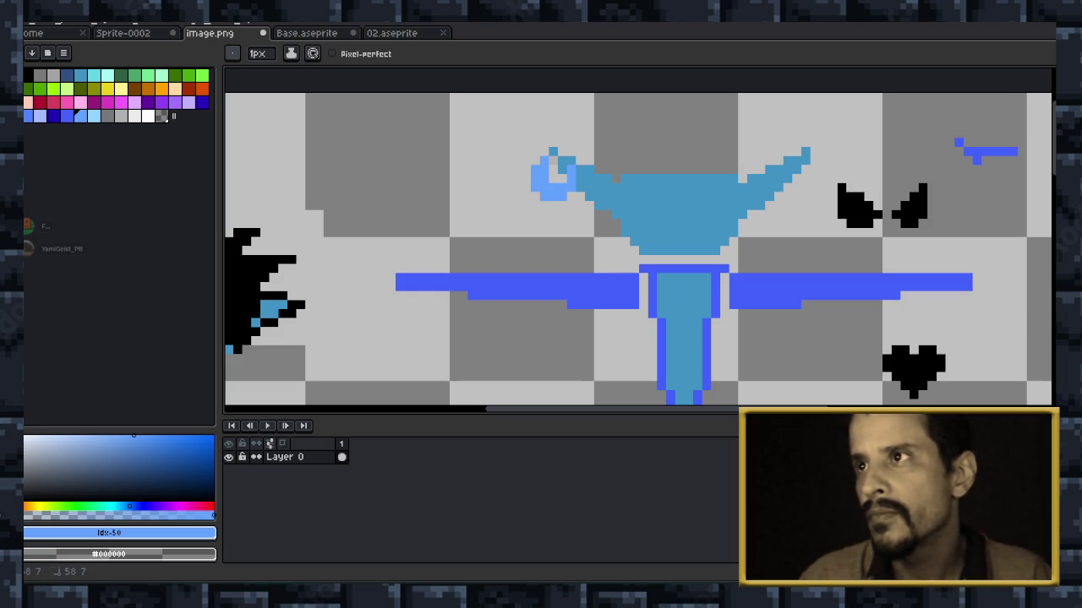
pyautogui.scroll(-2, 633, 206)
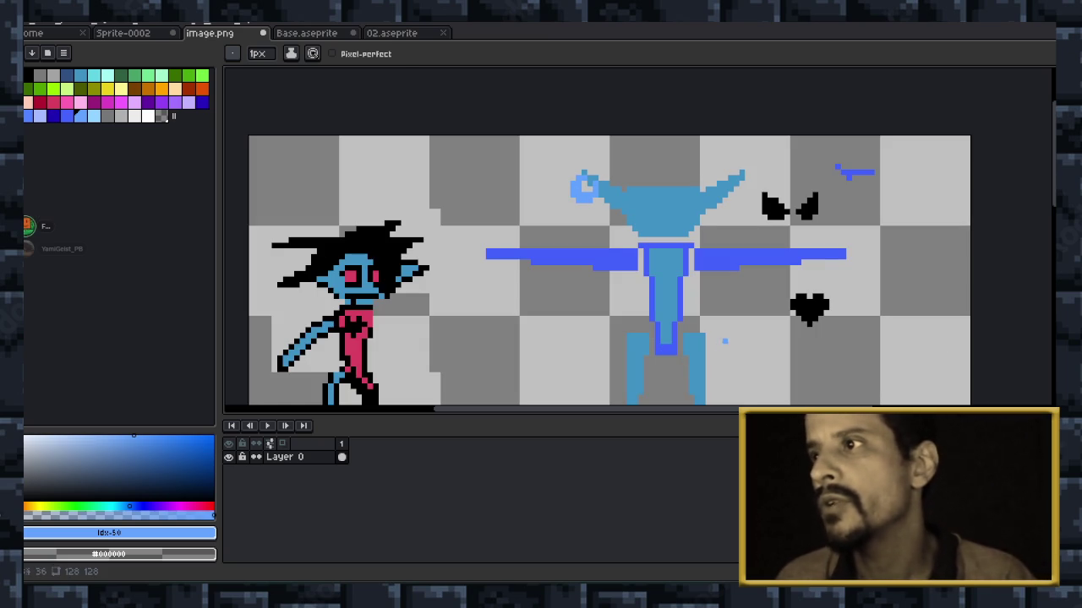
pyautogui.scroll(-3, 626, 177)
pyautogui.scroll(1, 625, 177)
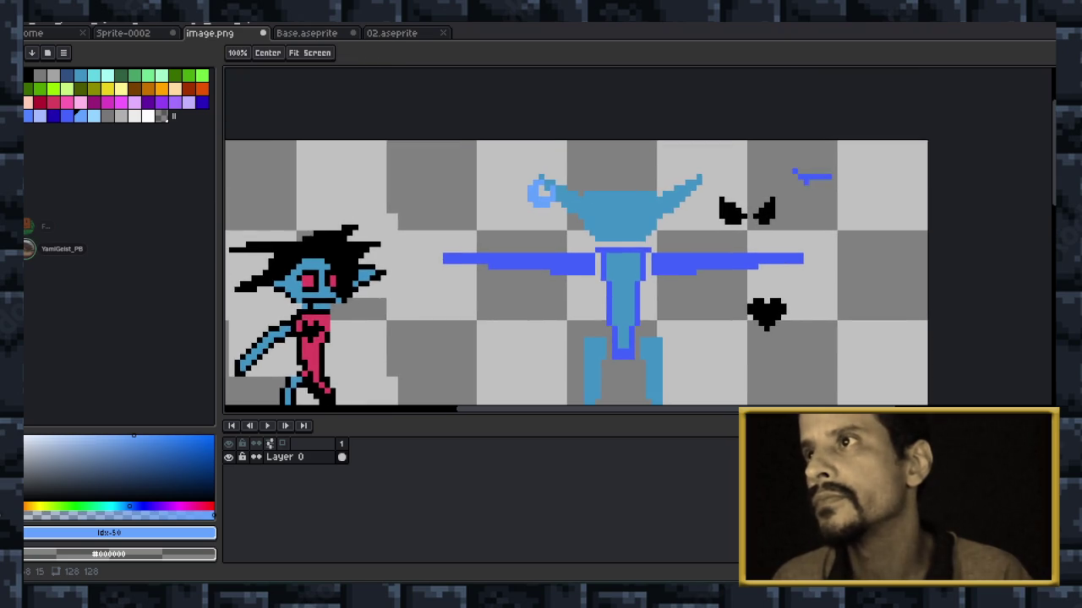
pyautogui.scroll(2, 626, 177)
pyautogui.press('b')
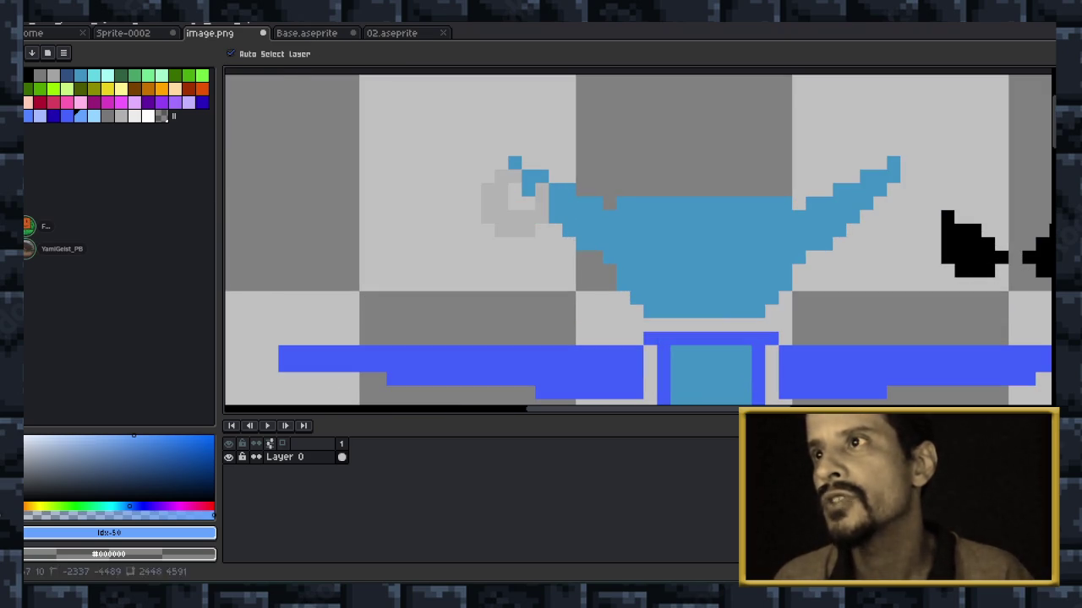
pyautogui.press('z')
pyautogui.scroll(-2, 638, 243)
pyautogui.scroll(-1, 638, 271)
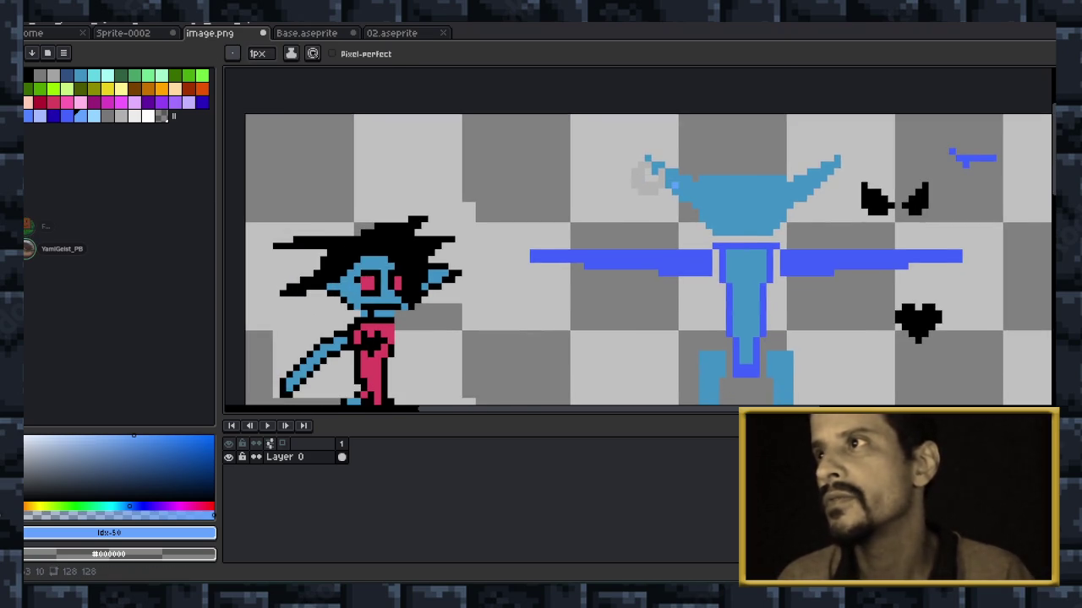
pyautogui.scroll(-1, 638, 270)
pyautogui.press('b')
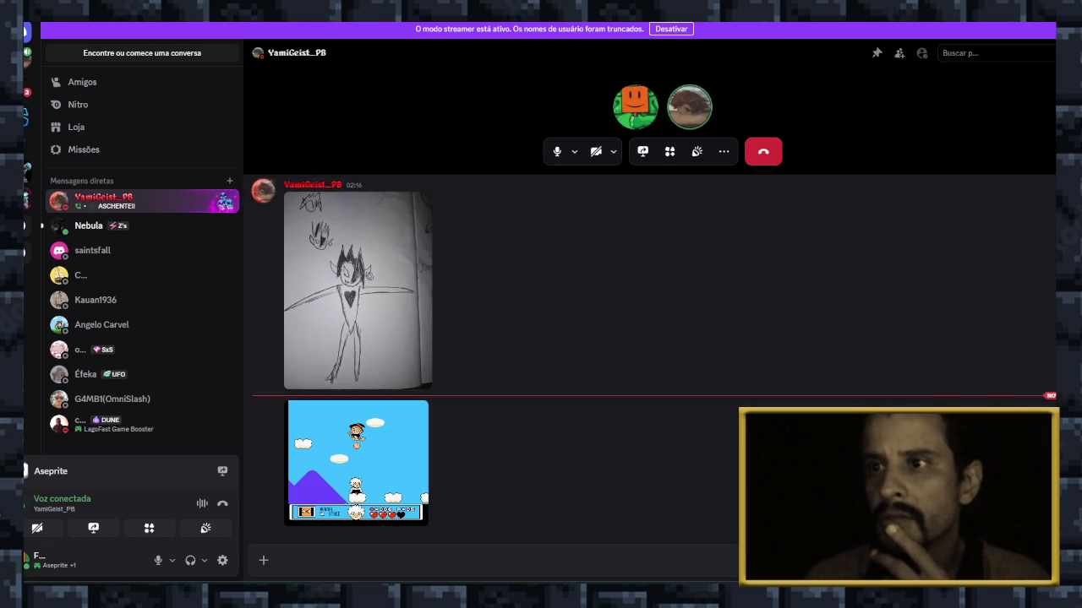
# Scroll up the Discord DM and open the Super Mario Bros. screenshot full size.
pyautogui.scroll(3, 490, 355)
pyautogui.scroll(3, 490, 355)
pyautogui.scroll(3, 490, 355)
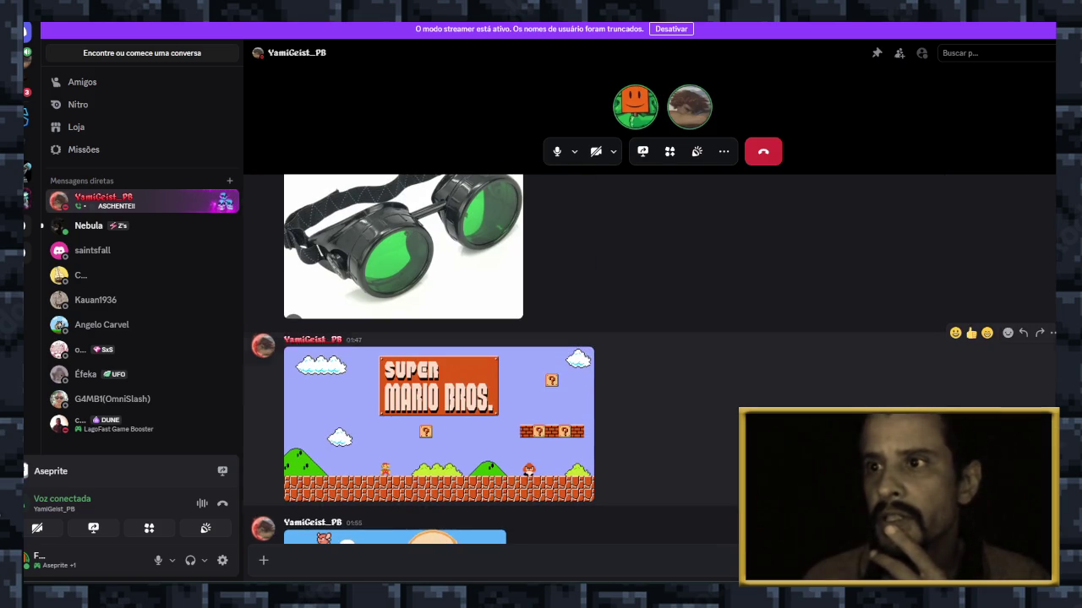
pyautogui.click(438, 422)
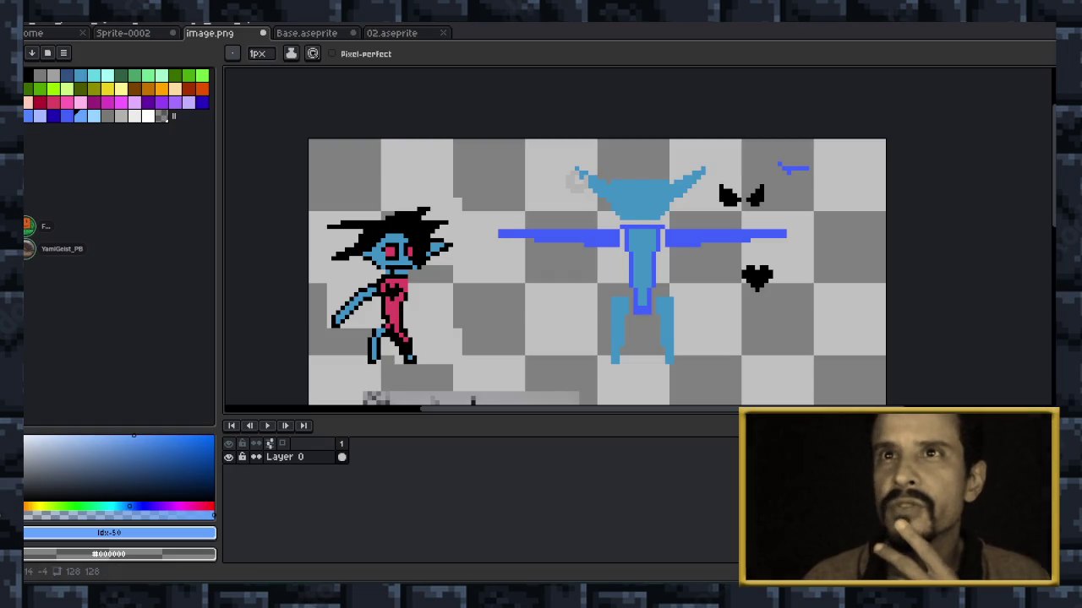
# Paint an olive block (Idx-21) and an orange block (Idx-25) below it between the heads.
pyautogui.click(94, 89)
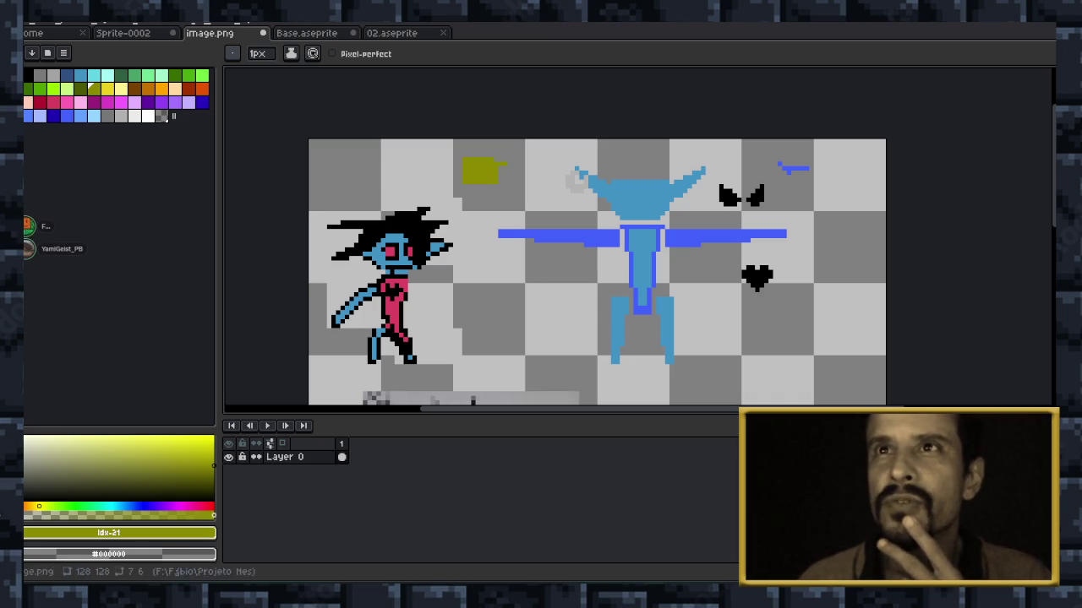
pyautogui.click(148, 89)
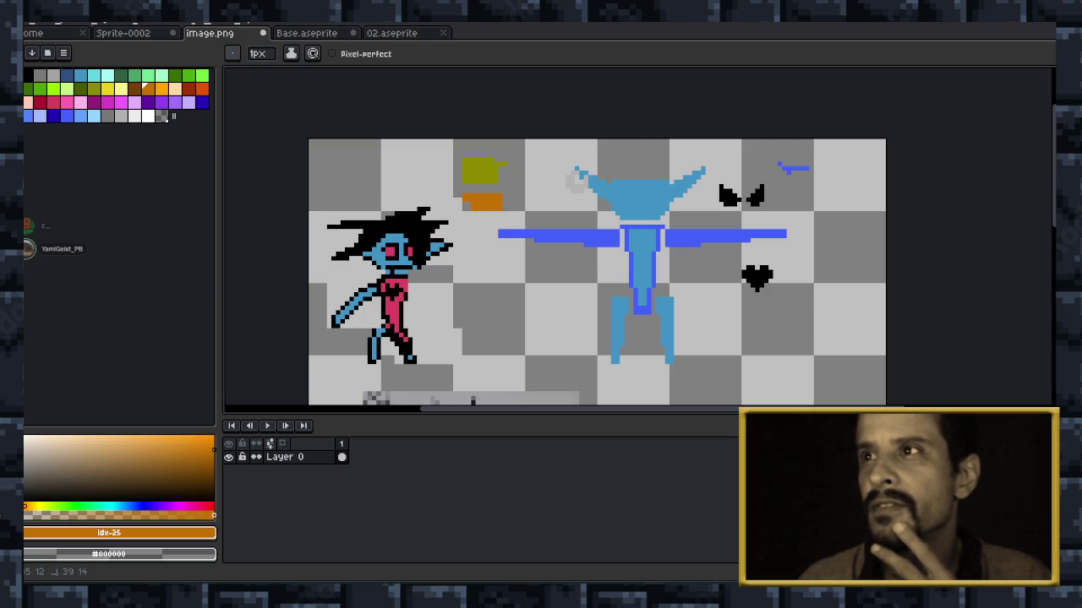
pyautogui.scroll(1, 487, 170)
pyautogui.scroll(1, 486, 170)
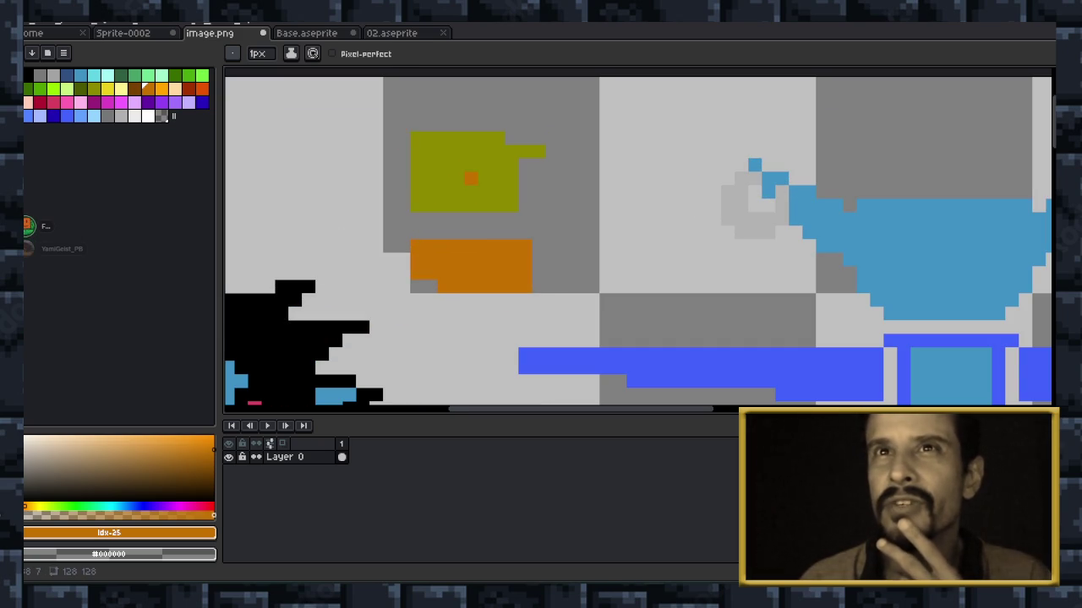
pyautogui.scroll(-1, 491, 187)
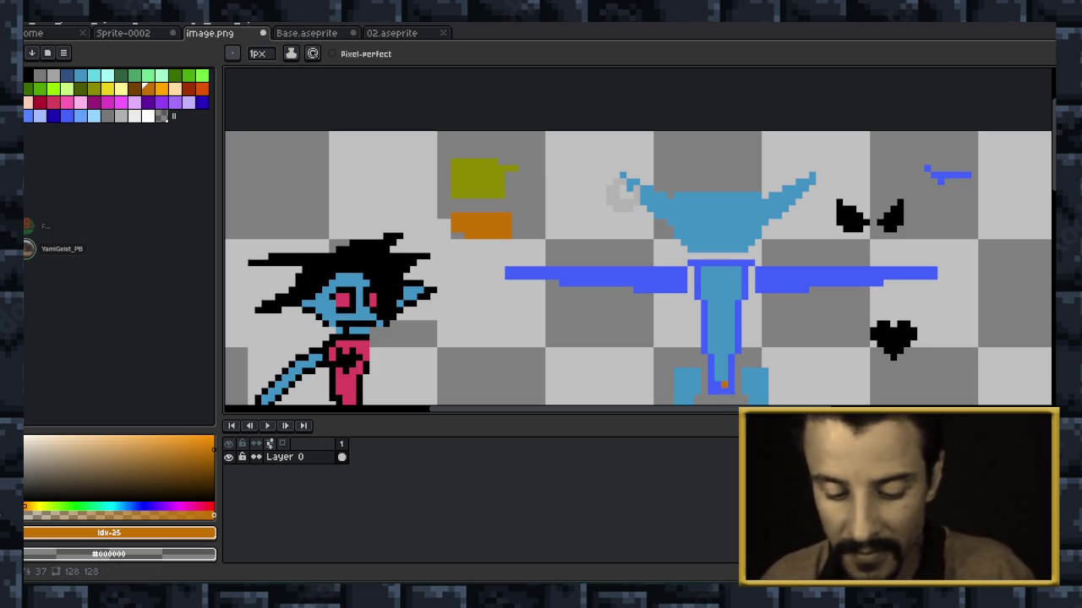
# Switch the foreground colour from orange back to olive yellow, palette index 21.
pyautogui.scroll(1, 496, 190)
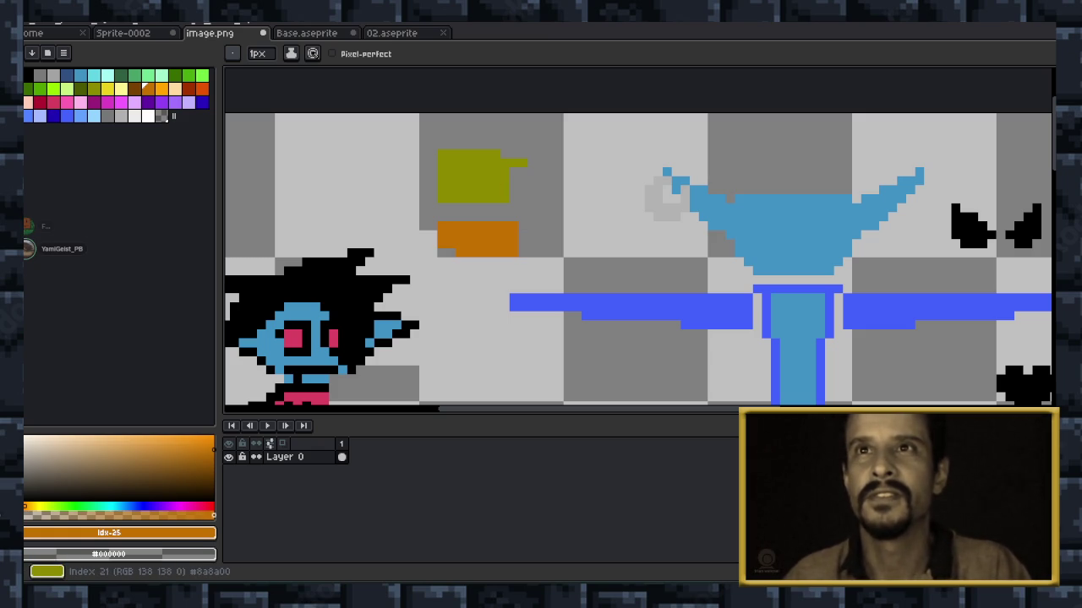
pyautogui.click(94, 88)
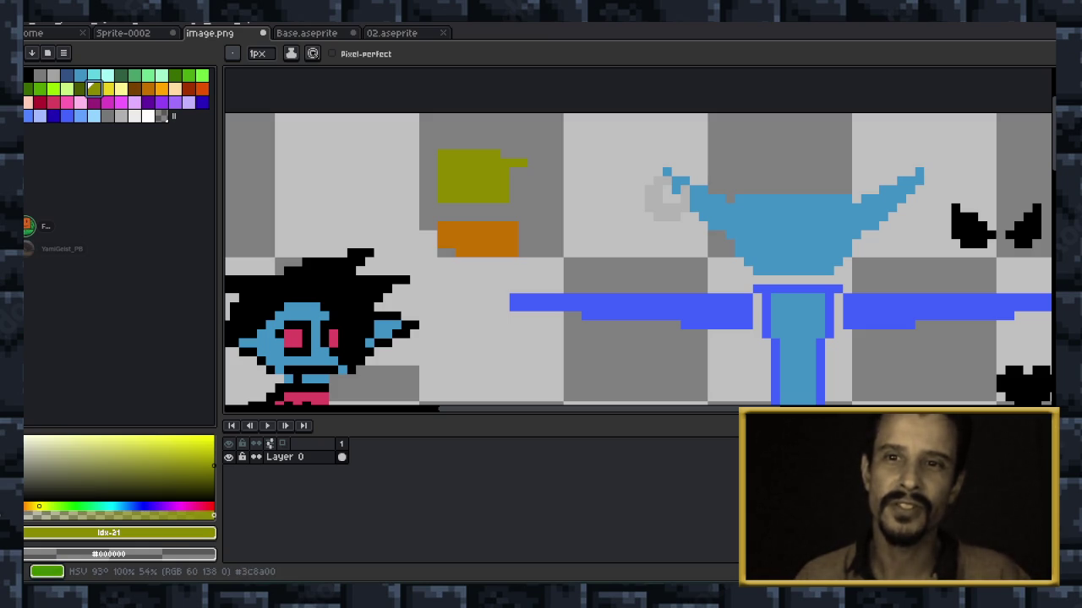
pyautogui.scroll(3, 451, 172)
pyautogui.scroll(-3, 507, 179)
# Undo a stray olive pixel, marquee-select the olive and orange blocks, and delete them.
pyautogui.click(565, 213)
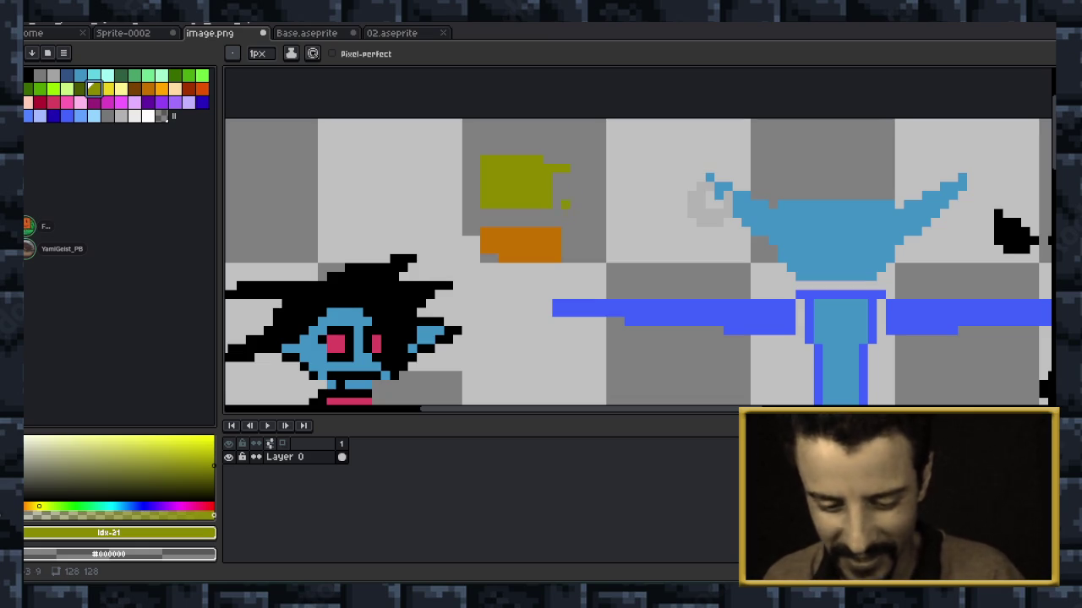
pyautogui.press('m')
pyautogui.hotkey('ctrl', 'z')
pyautogui.moveTo(442, 125)
pyautogui.mouseDown()
pyautogui.moveTo(507, 248)
pyautogui.moveTo(611, 266)
pyautogui.moveTo(608, 274)
pyautogui.mouseUp()
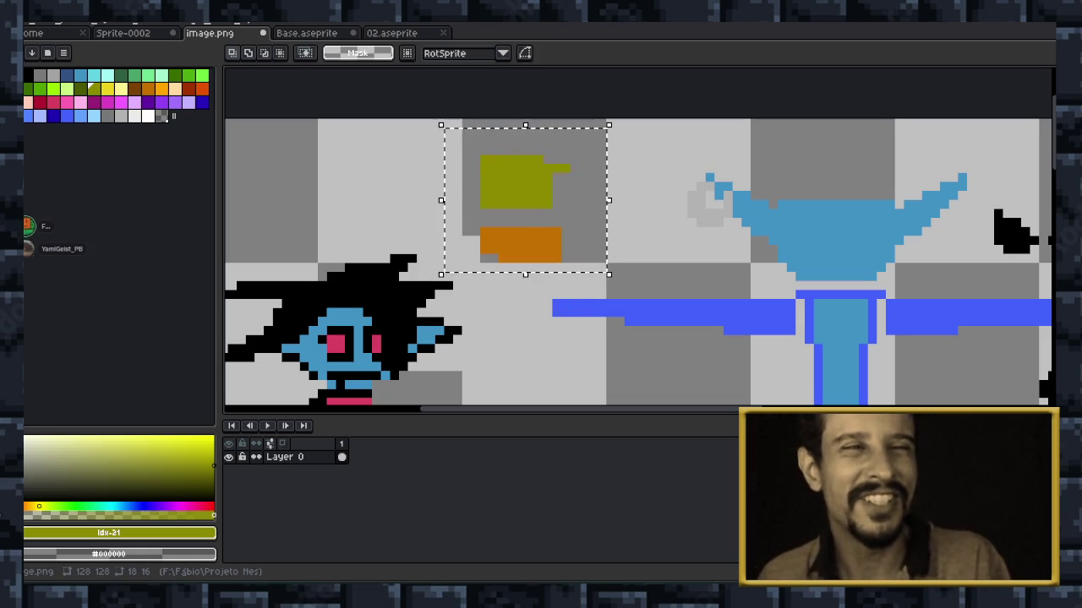
pyautogui.press('Delete')
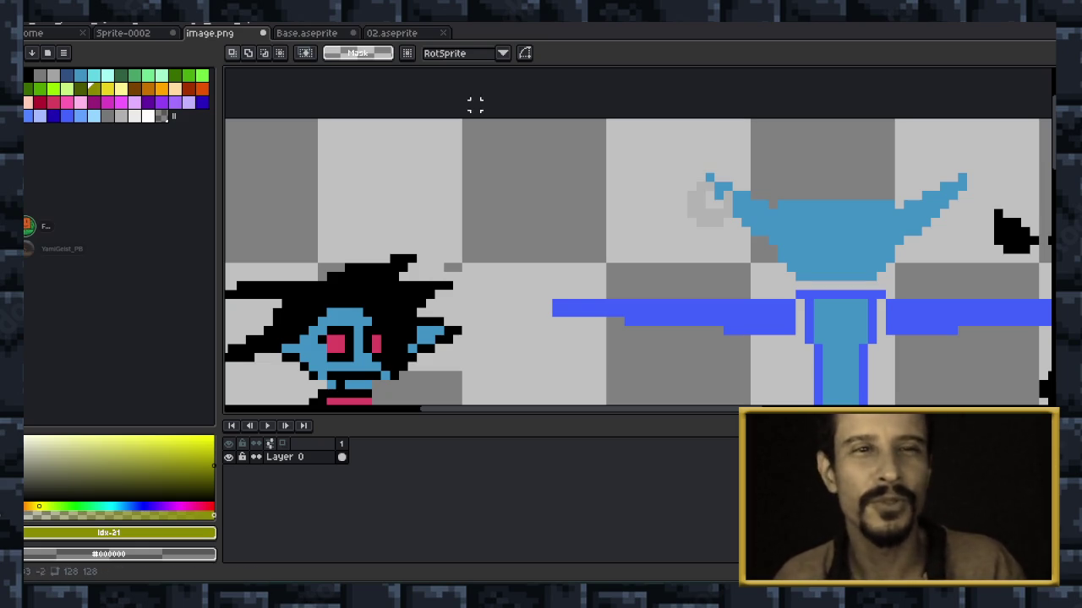
pyautogui.scroll(-2, 639, 229)
pyautogui.moveTo(833, 268); pyautogui.dragTo(657, 235)
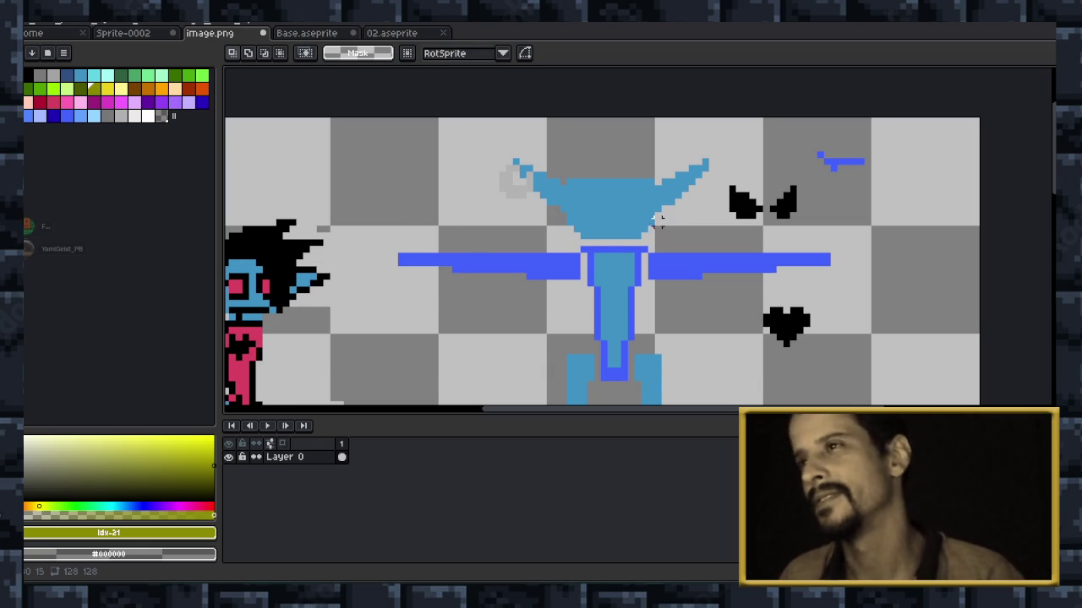
pyautogui.scroll(-2, 658, 235)
pyautogui.press('z')
pyautogui.press('m')
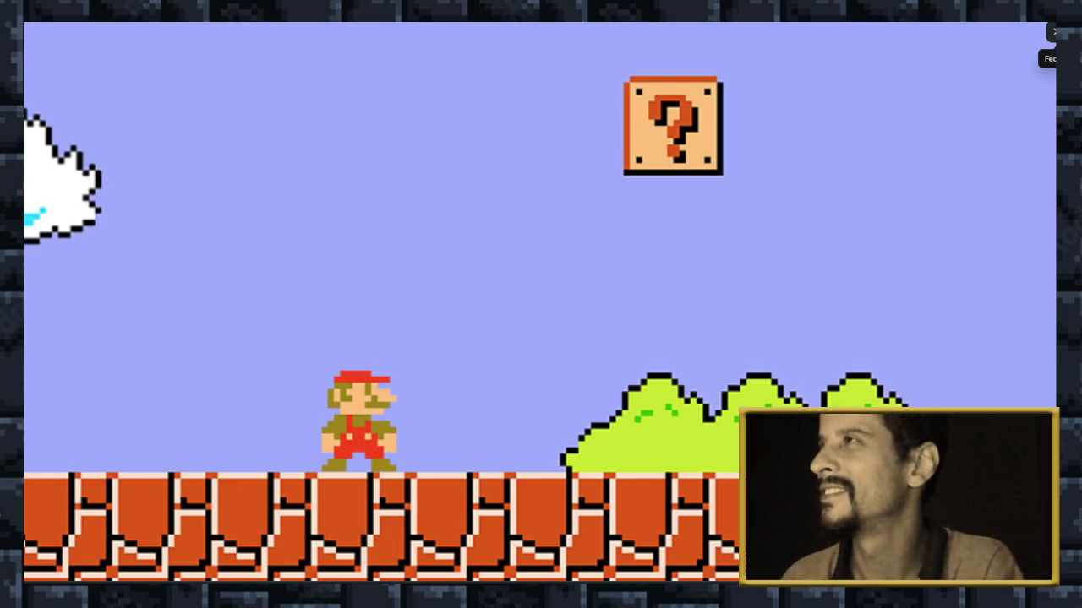
# Close the enlarged Super Mario image in Discord and return to Aseprite.
pyautogui.click(1054, 32)
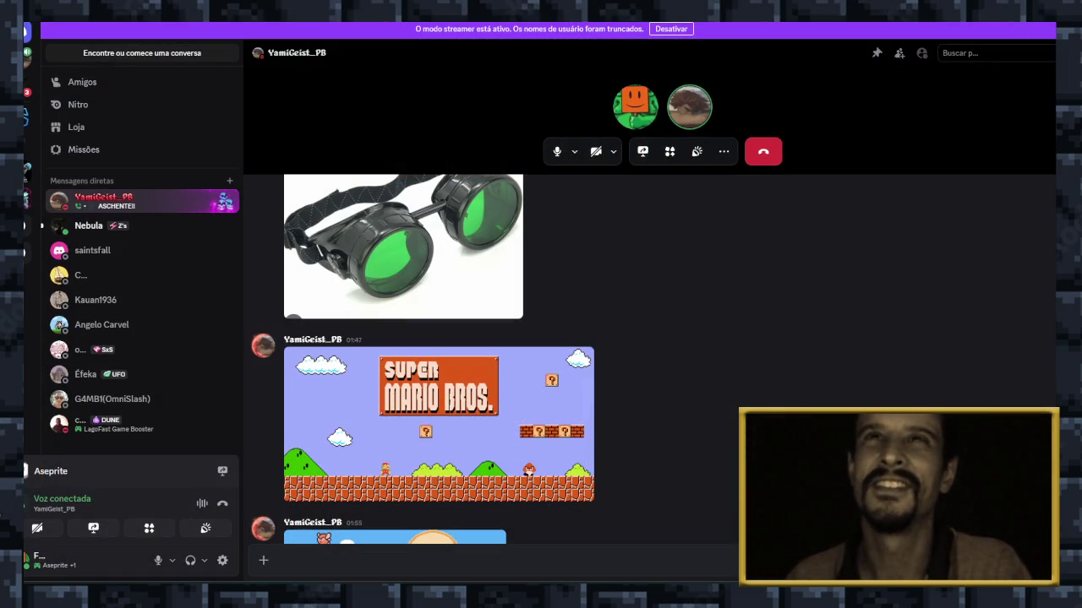
pyautogui.hotkey('alt', 'Tab')
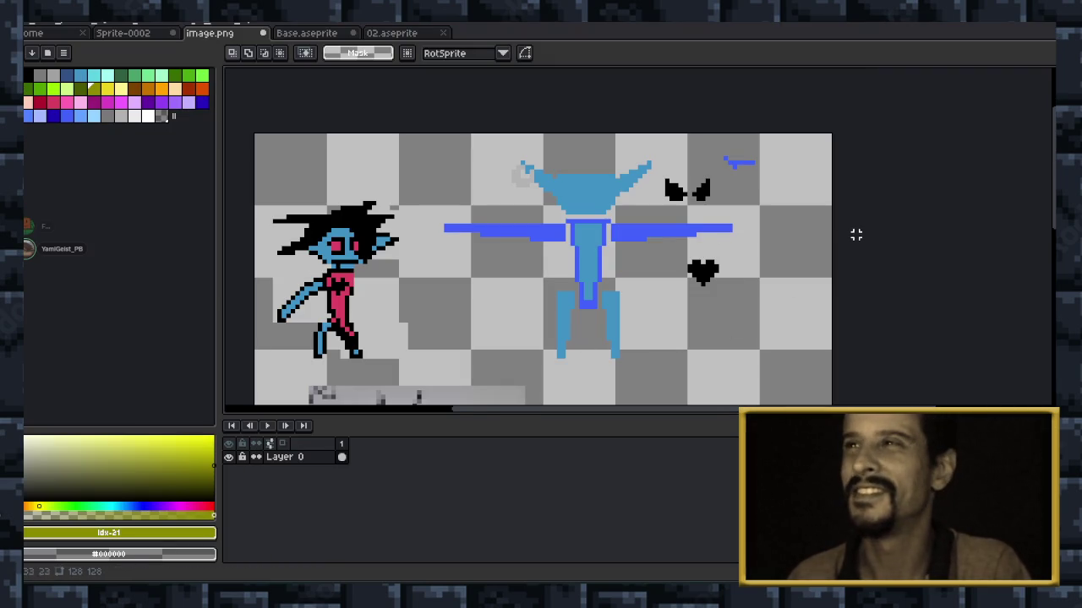
pyautogui.scroll(-1, 782, 237)
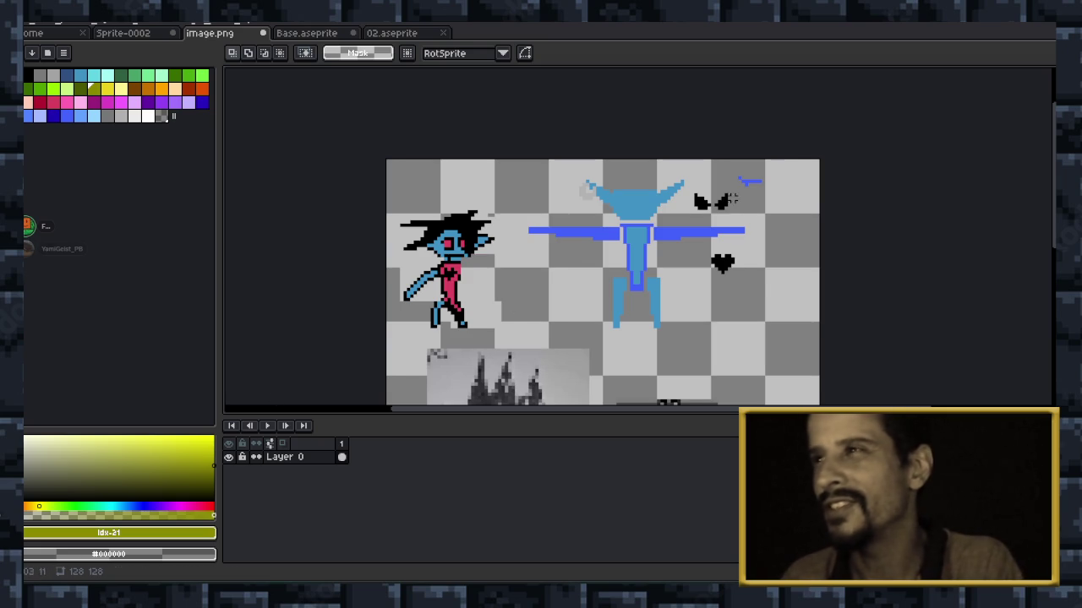
pyautogui.scroll(1, 736, 198)
pyautogui.scroll(1, 664, 211)
pyautogui.scroll(1, 664, 212)
pyautogui.scroll(-3, 509, 321)
pyautogui.scroll(2, 524, 350)
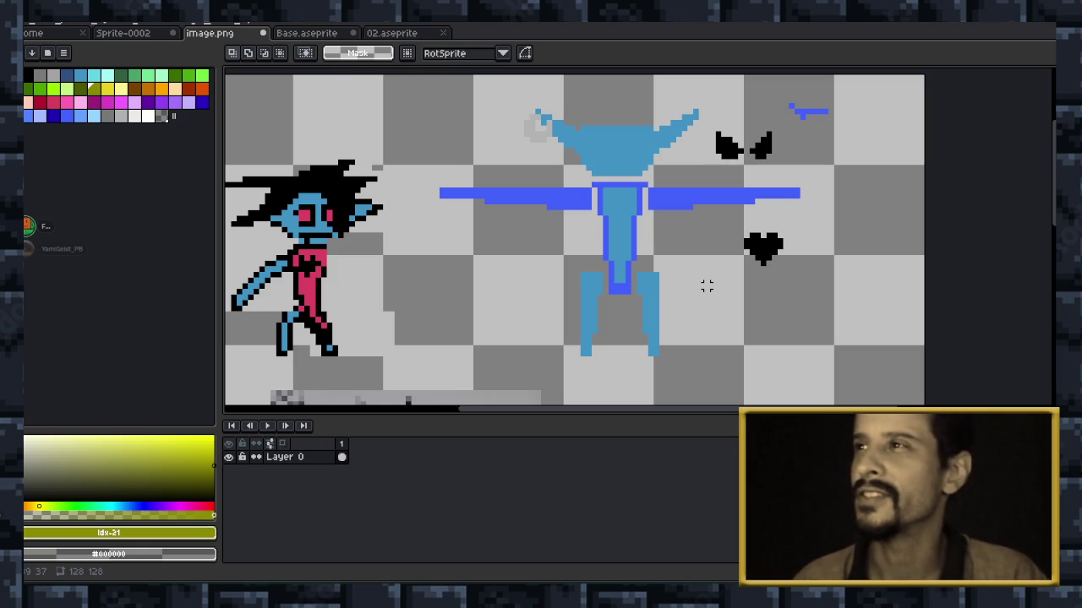
pyautogui.scroll(2, 782, 249)
pyautogui.scroll(2, 752, 258)
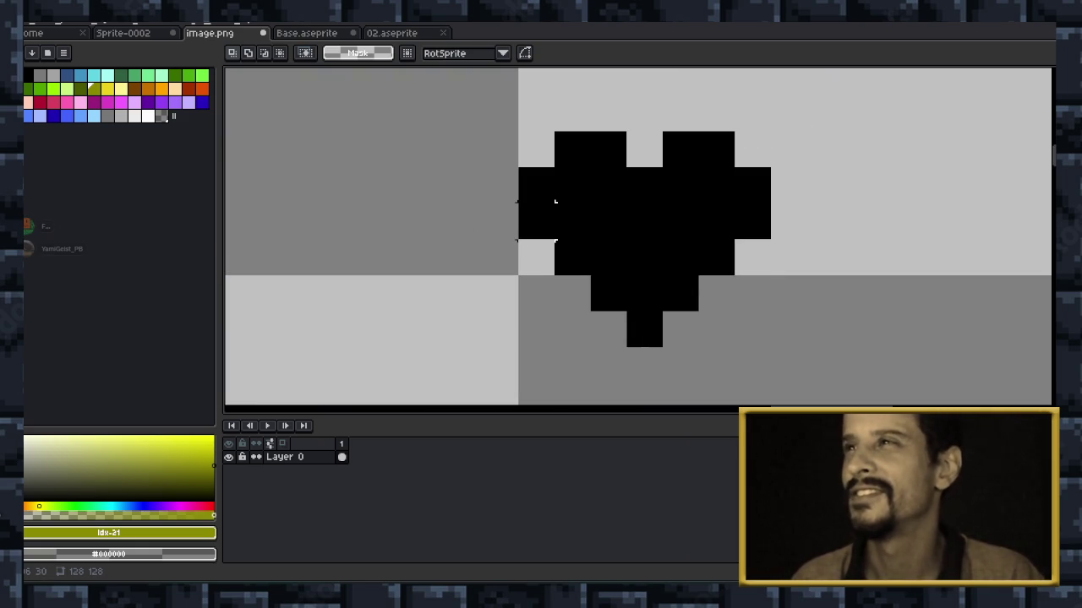
pyautogui.scroll(-3, 555, 201)
pyautogui.scroll(-2, 549, 237)
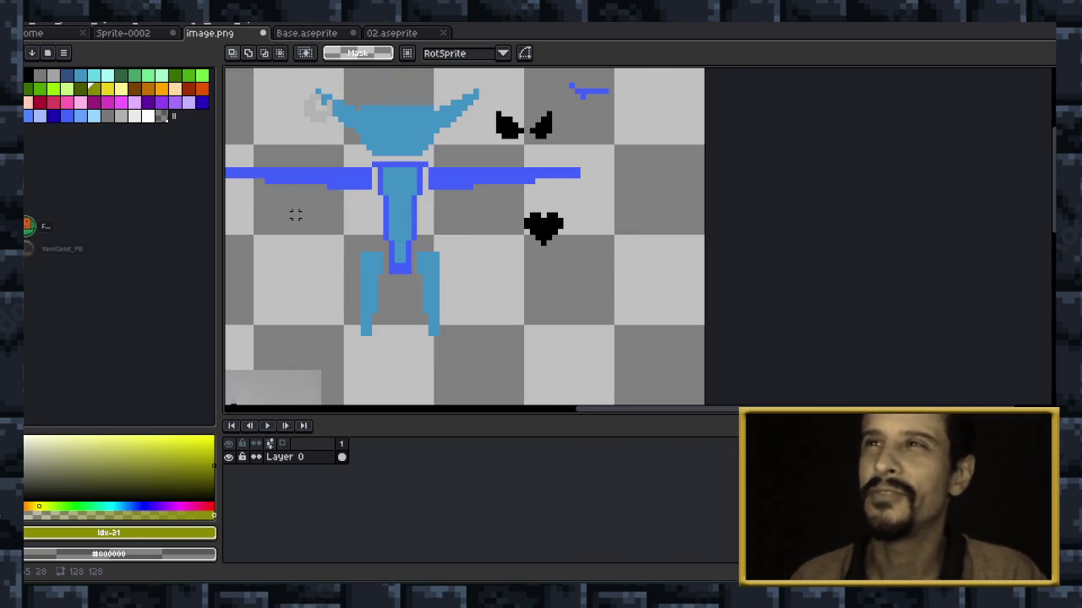
pyautogui.scroll(-1, 295, 216)
pyautogui.moveTo(644, 385); pyautogui.dragTo(918, 385)
pyautogui.moveTo(958, 122); pyautogui.dragTo(958, 166)
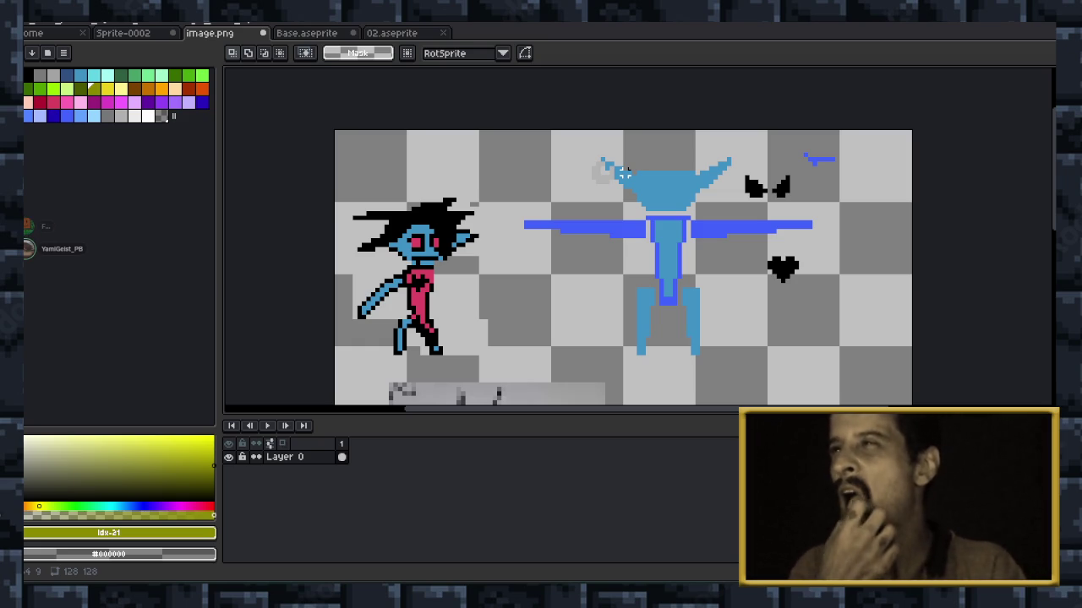
pyautogui.scroll(1, 619, 226)
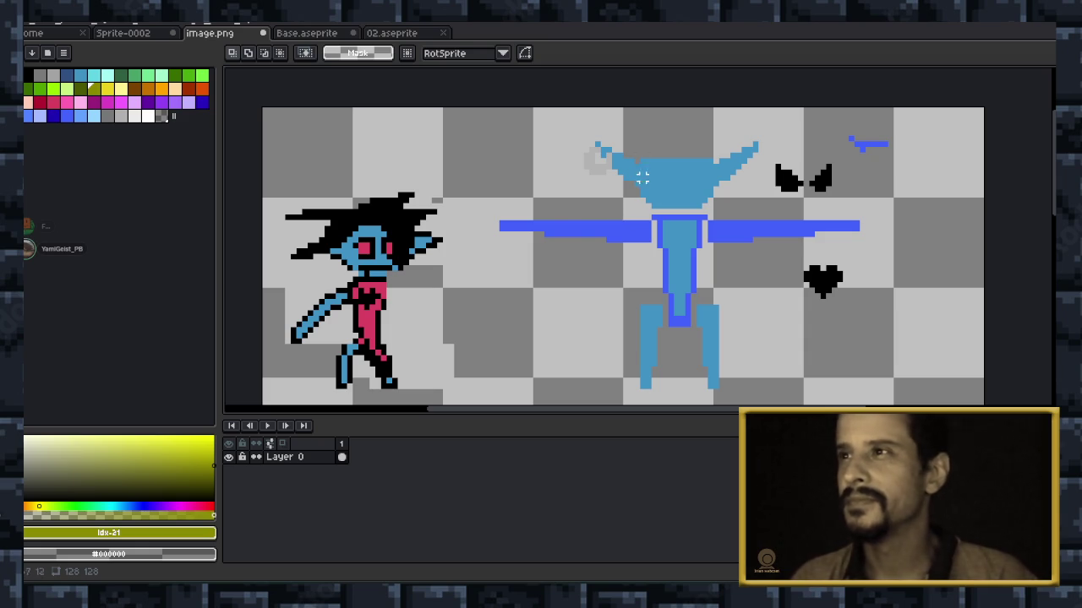
pyautogui.scroll(-1, 666, 213)
pyautogui.scroll(1, 666, 215)
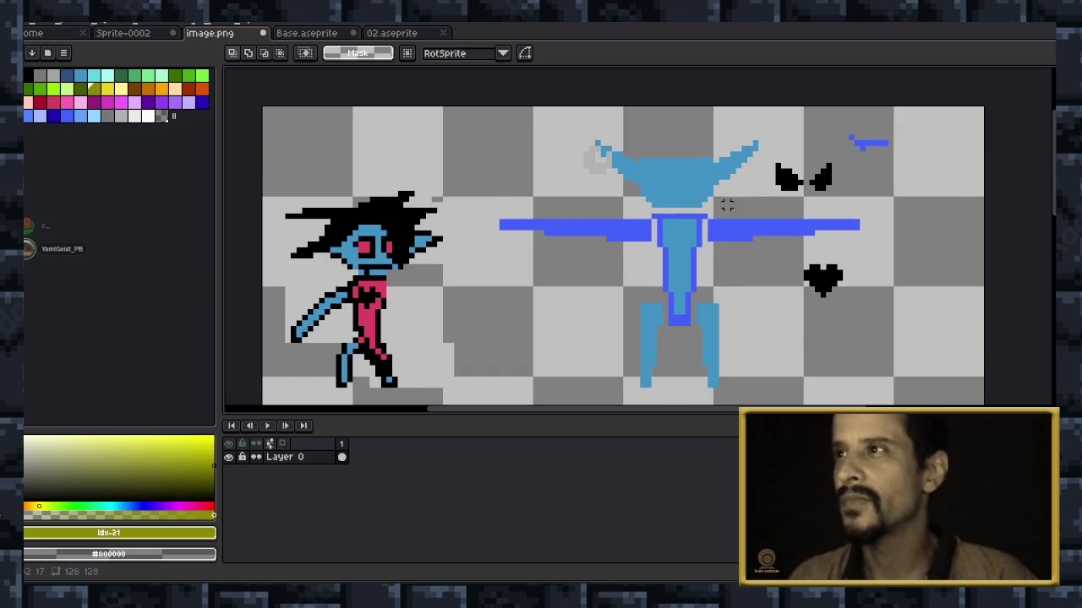
pyautogui.scroll(-1, 726, 206)
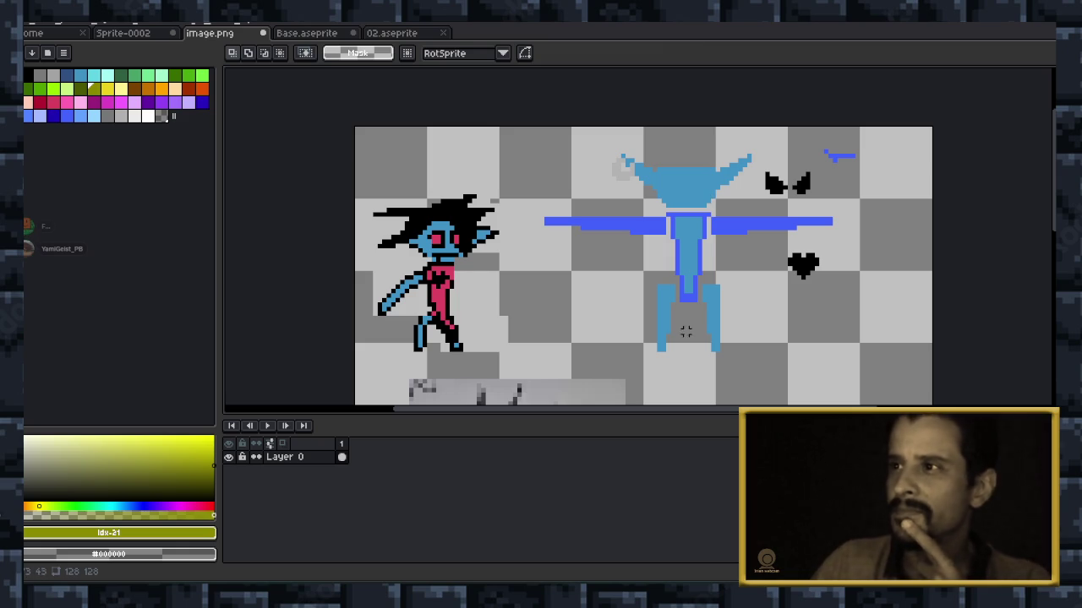
pyautogui.scroll(1, 631, 349)
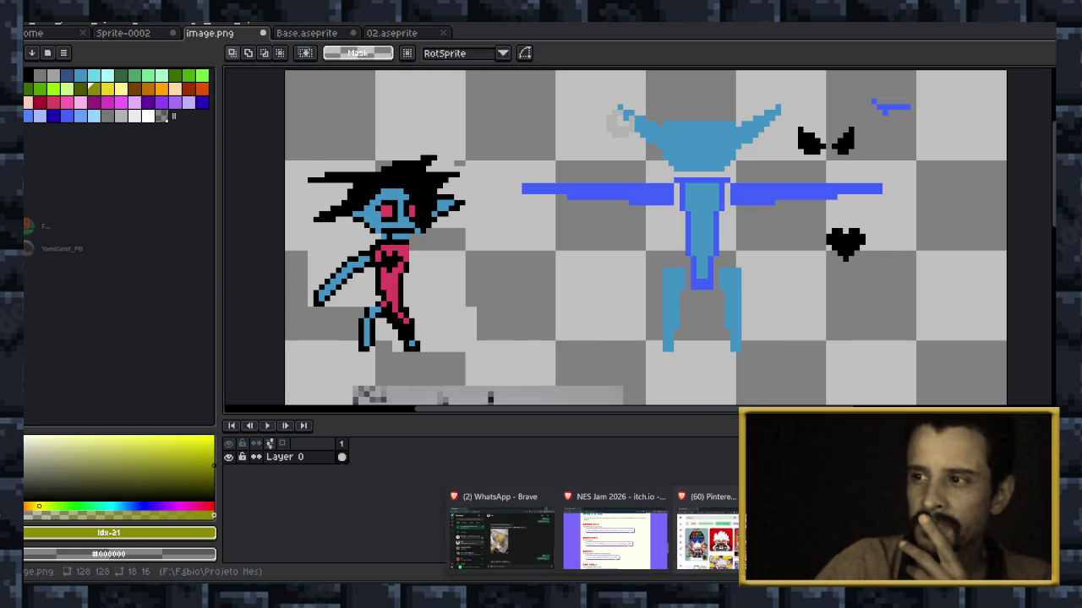
# Maximize Pinterest and replace the old search with 'patinação no gelo'.
pyautogui.click(707, 532)
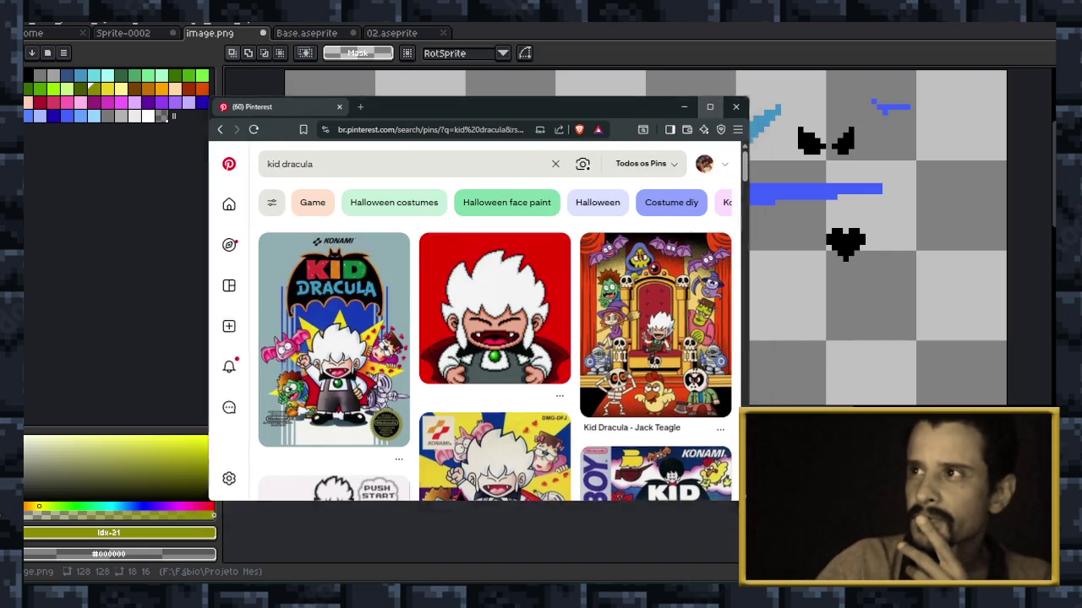
pyautogui.click(709, 106)
pyautogui.click(338, 68)
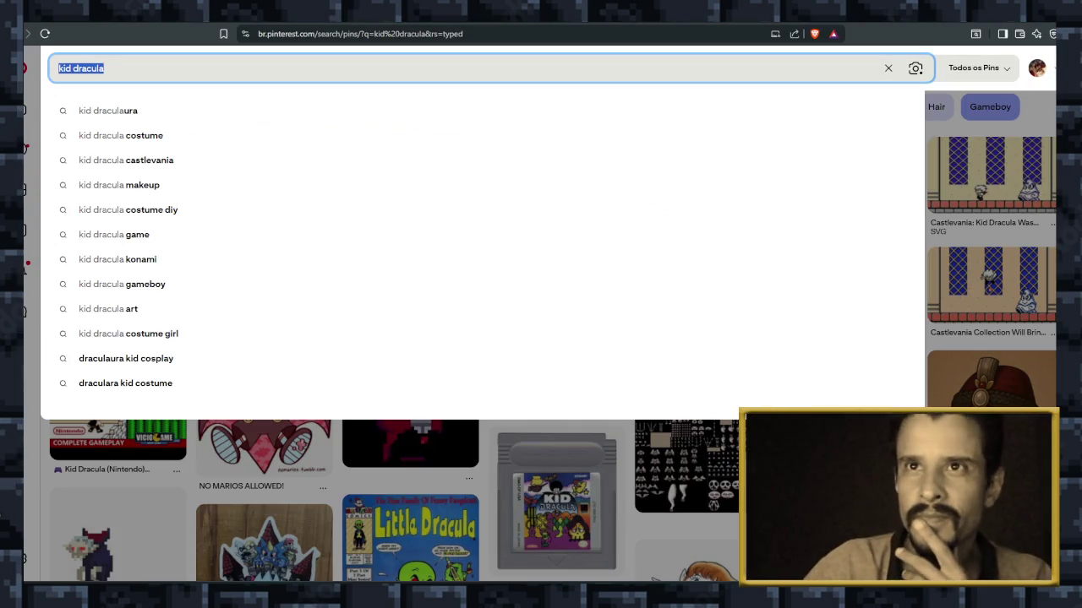
pyautogui.press('BackSpace')
pyautogui.write('patinação no gelo')
pyautogui.press('Return')
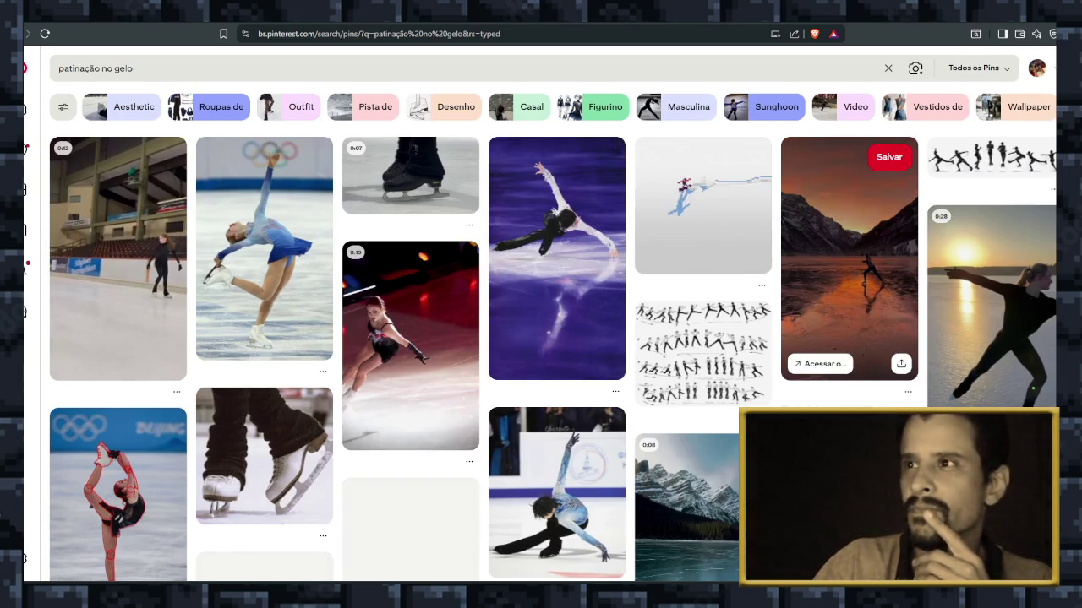
# Scroll the results and open the figure-skating silhouettes on blue ice pin.
pyautogui.scroll(-2, 556, 296)
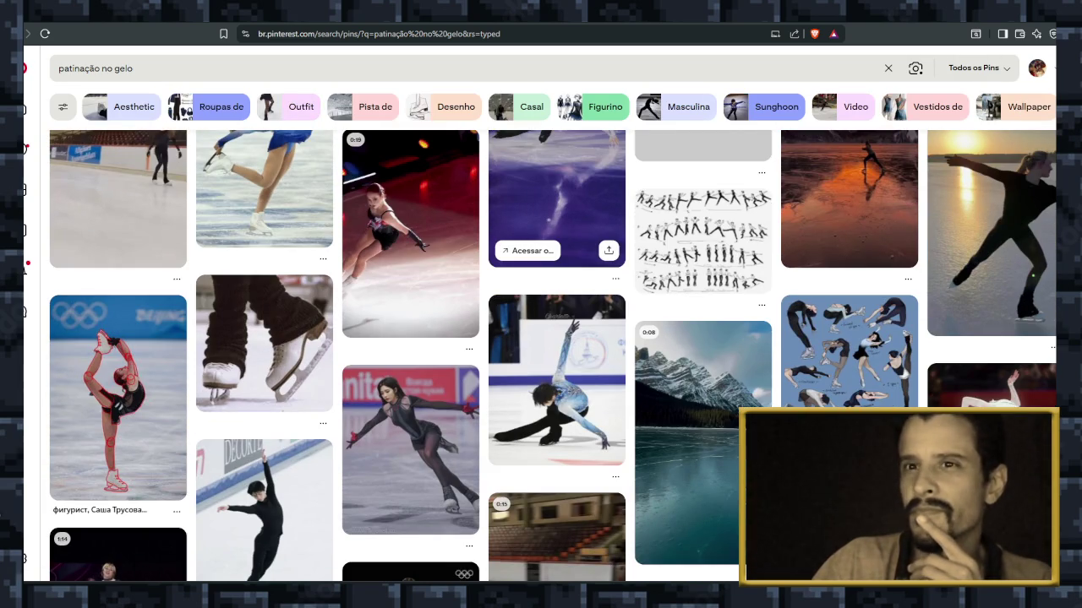
pyautogui.scroll(-3, 556, 211)
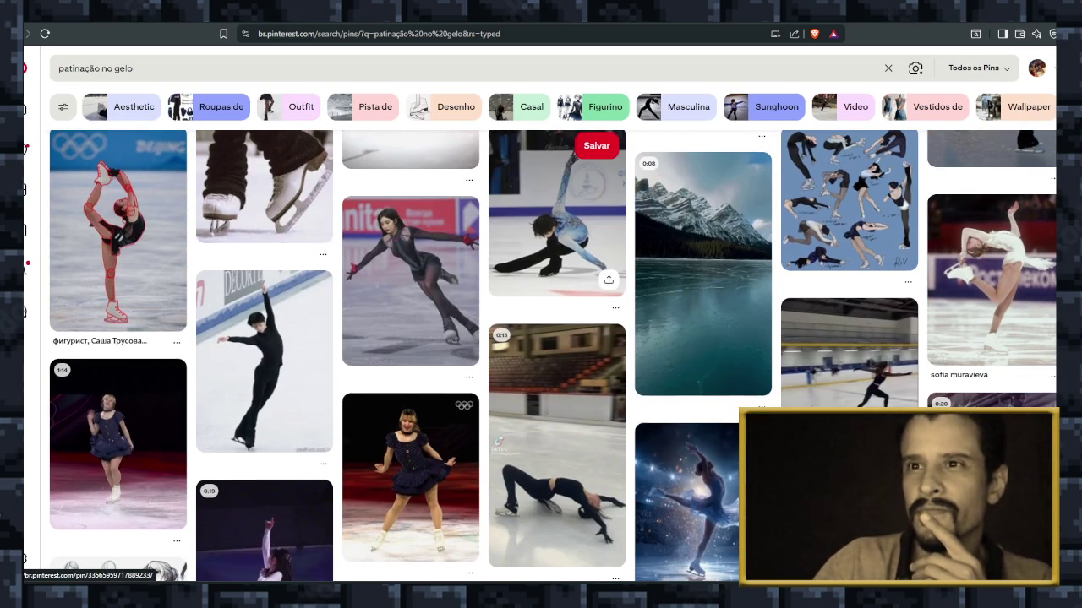
pyautogui.scroll(-2, 556, 254)
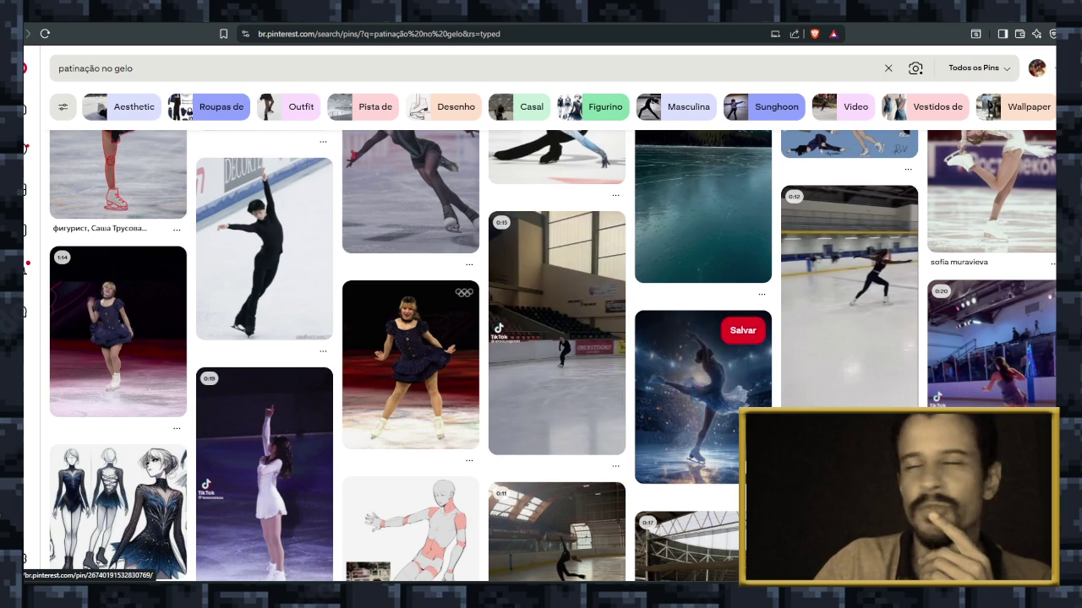
pyautogui.scroll(-2, 701, 355)
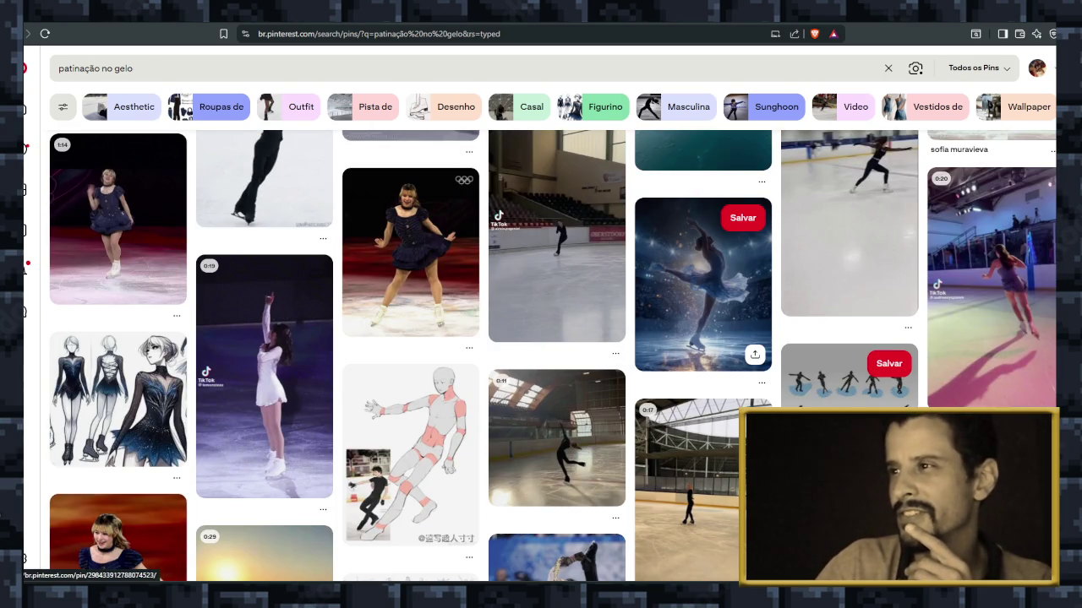
pyautogui.click(845, 384)
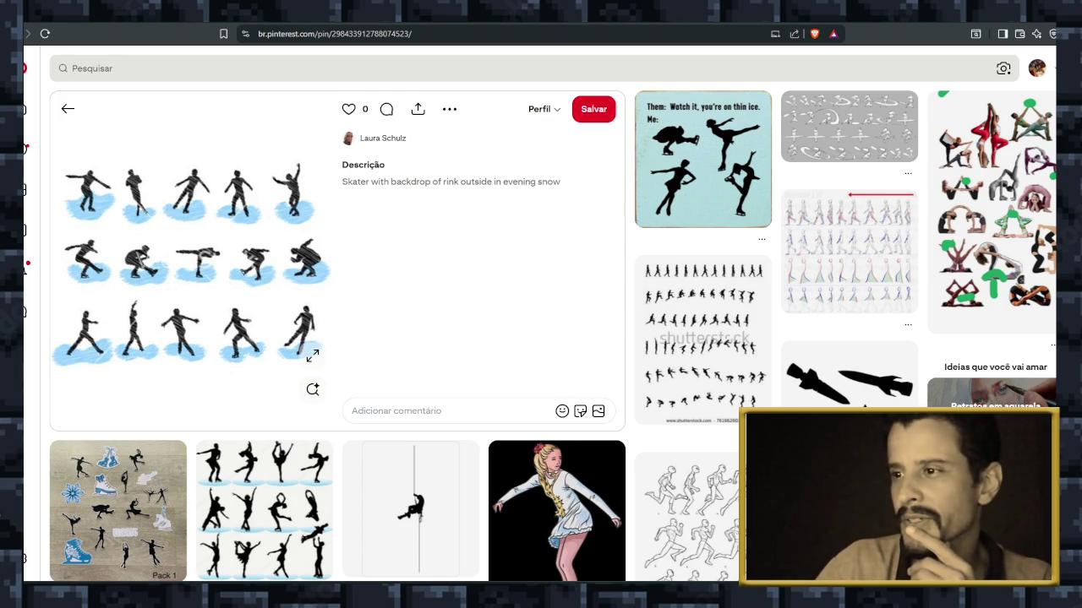
pyautogui.hotkey('alt', 'Tab')
pyautogui.scroll(-5, 651, 363)
pyautogui.scroll(-5, 651, 364)
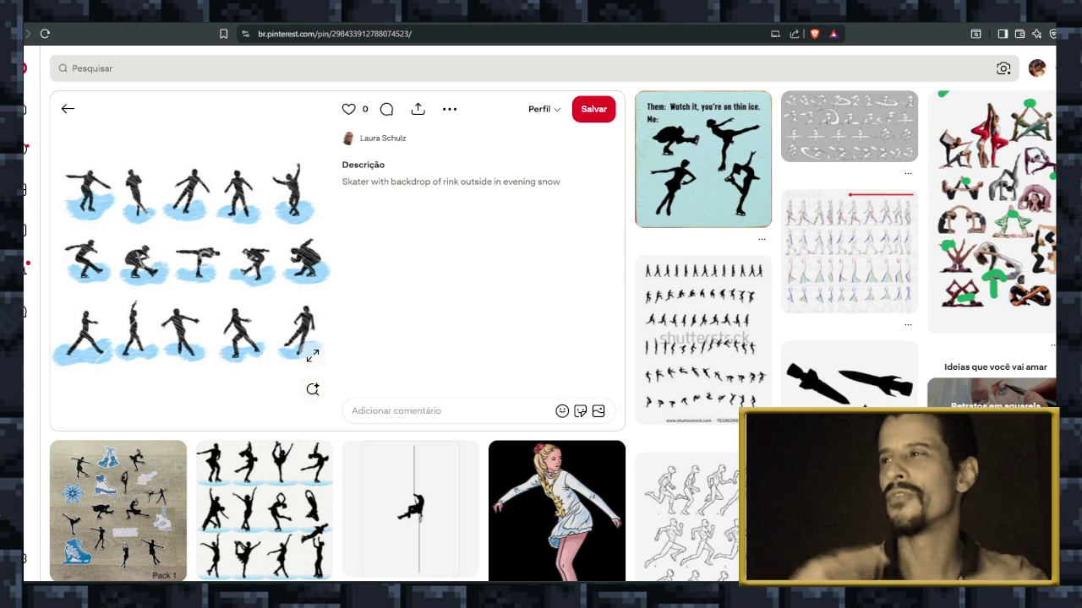
pyautogui.scroll(-2, 338, 338)
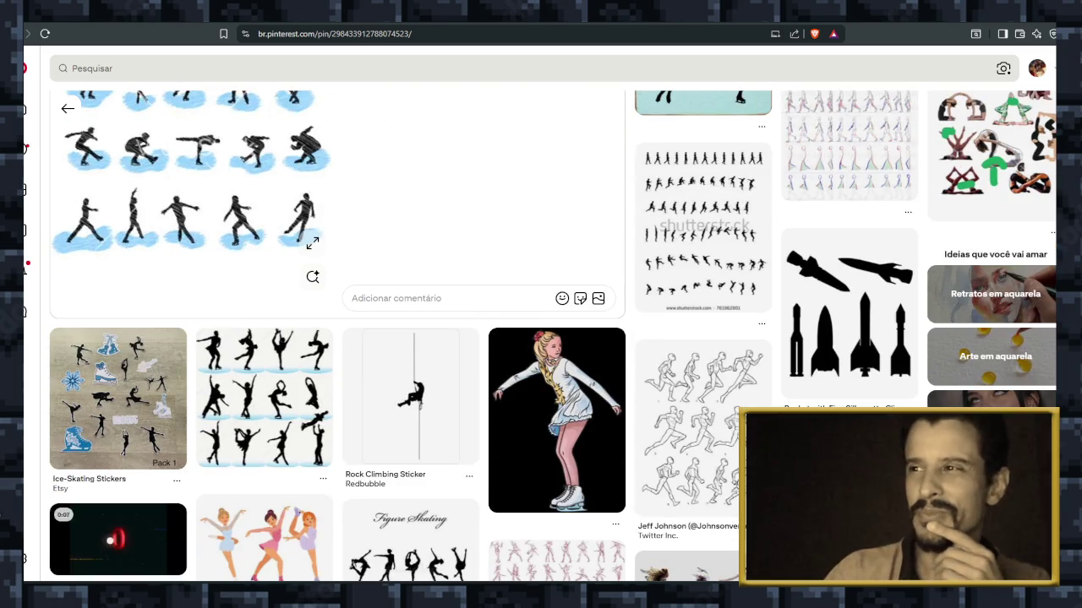
pyautogui.scroll(-2, 410, 211)
pyautogui.scroll(-3, 409, 211)
pyautogui.scroll(-2, 558, 211)
pyautogui.scroll(-2, 558, 211)
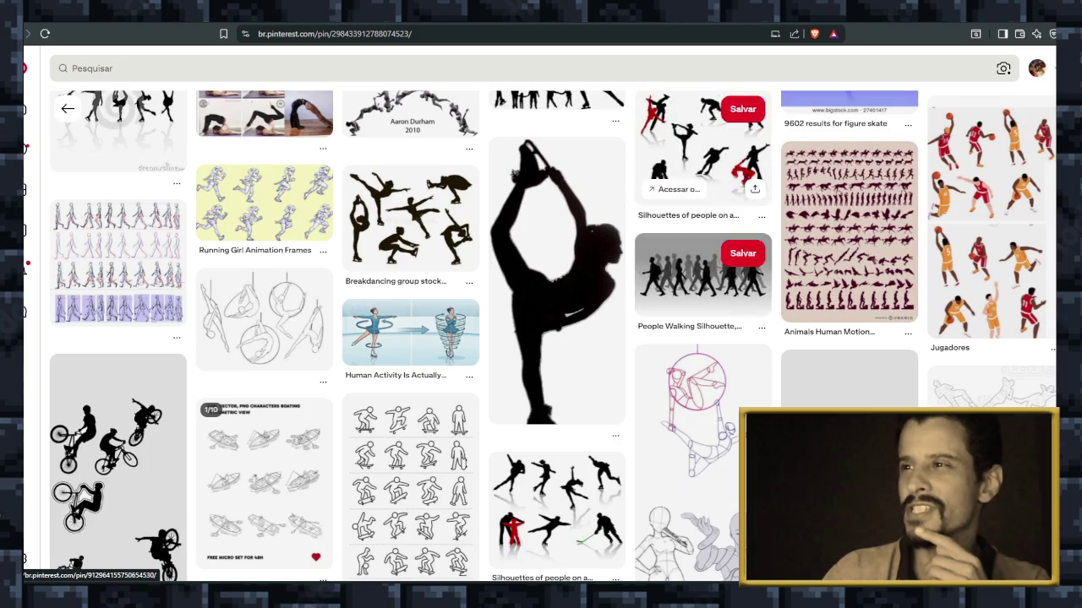
pyautogui.scroll(-3, 845, 237)
pyautogui.scroll(-3, 701, 254)
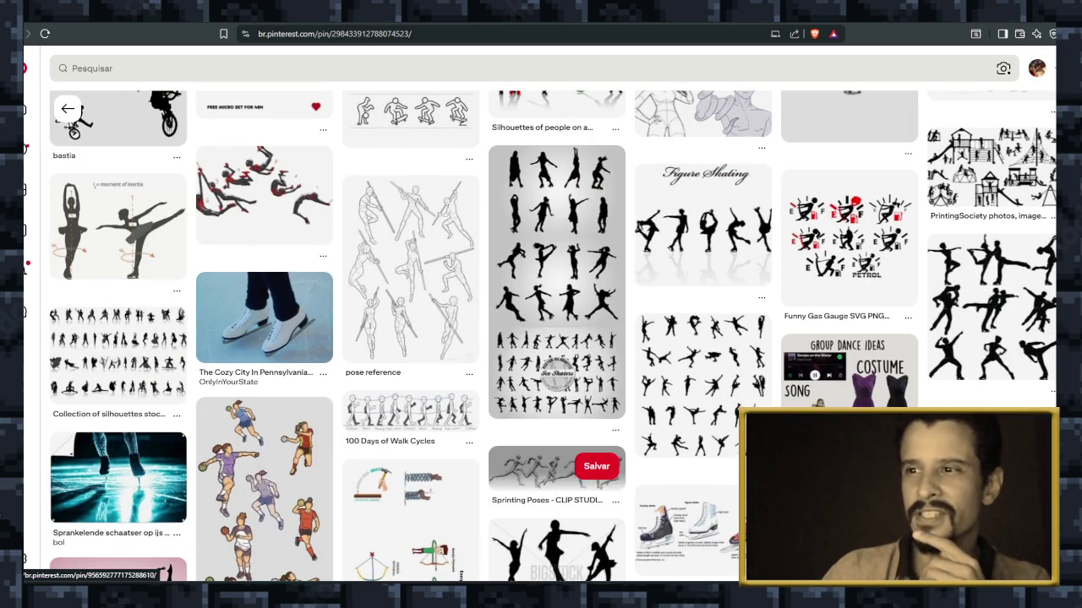
pyautogui.scroll(-1, 701, 254)
pyautogui.scroll(-2, 701, 253)
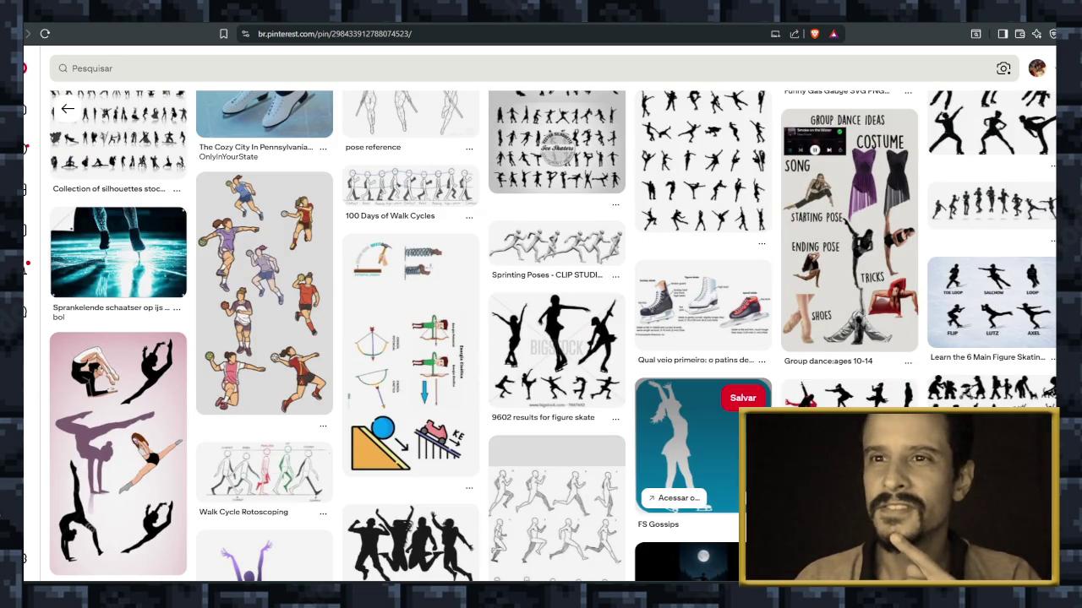
pyautogui.scroll(-2, 557, 338)
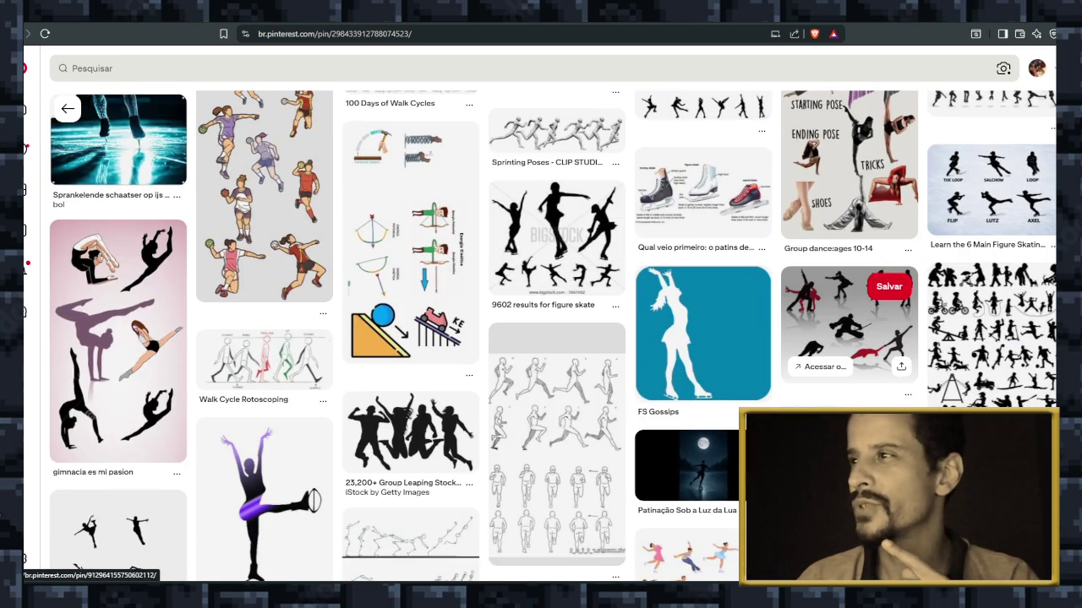
pyautogui.scroll(-4, 558, 338)
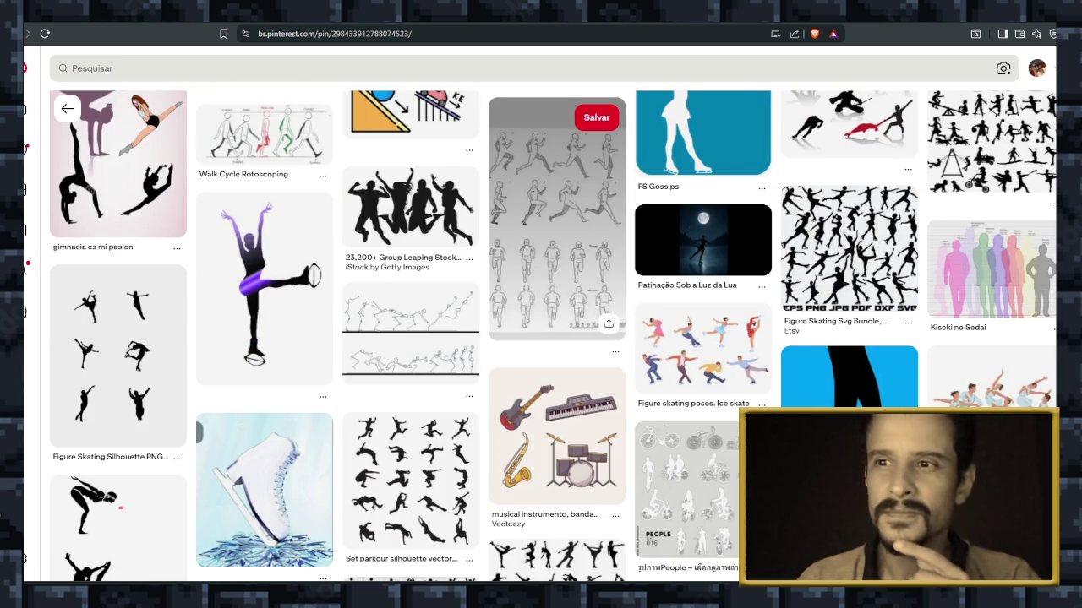
pyautogui.scroll(-2, 558, 338)
pyautogui.scroll(-1, 558, 312)
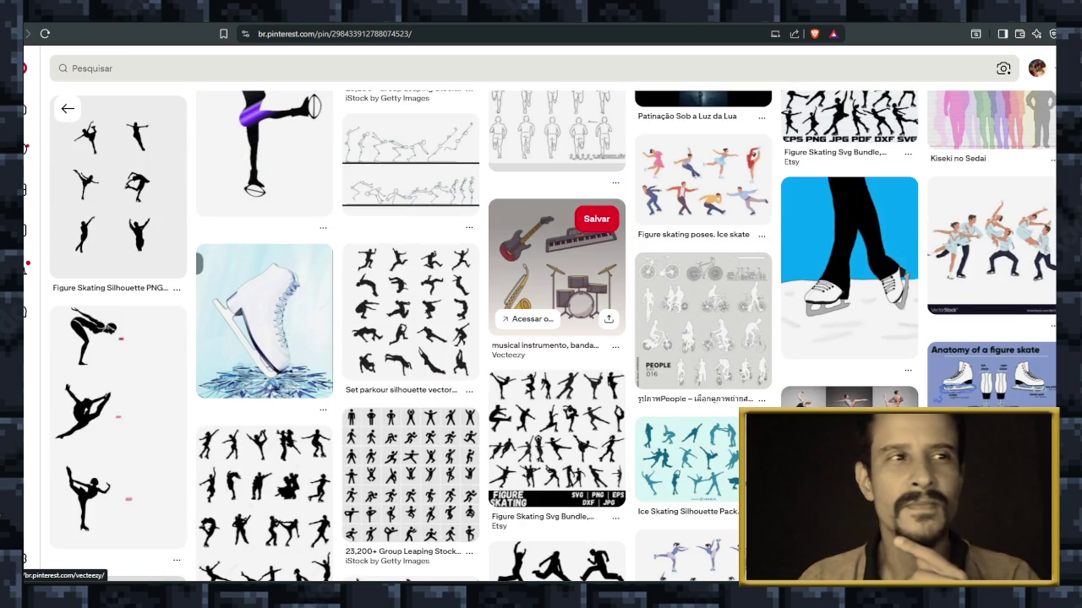
pyautogui.scroll(-2, 508, 355)
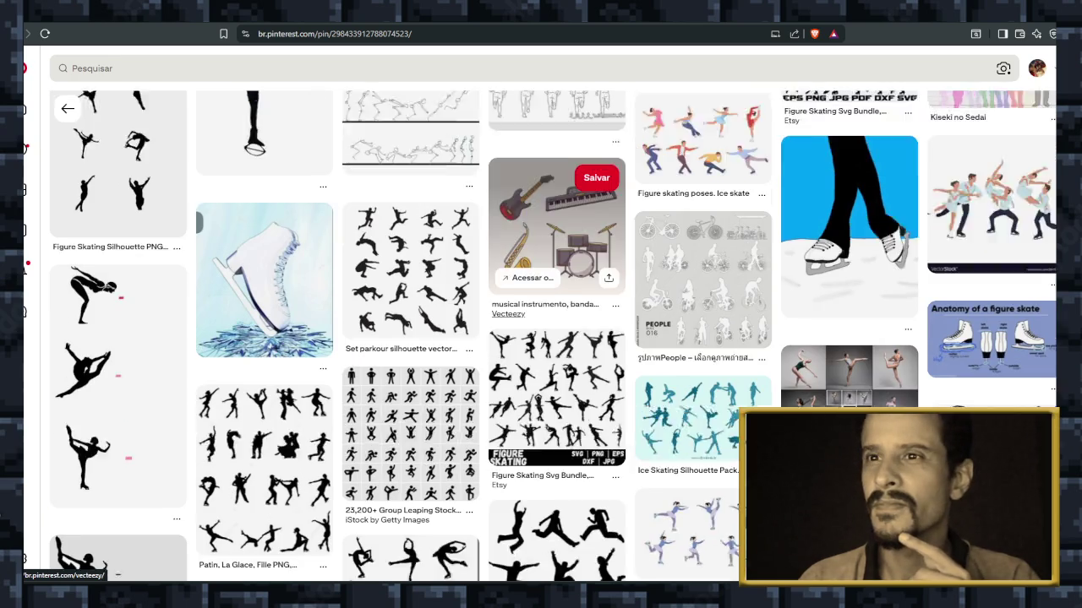
pyautogui.scroll(-1, 508, 355)
pyautogui.scroll(-2, 508, 355)
pyautogui.scroll(-2, 557, 355)
pyautogui.scroll(-3, 558, 355)
pyautogui.scroll(-5, 557, 355)
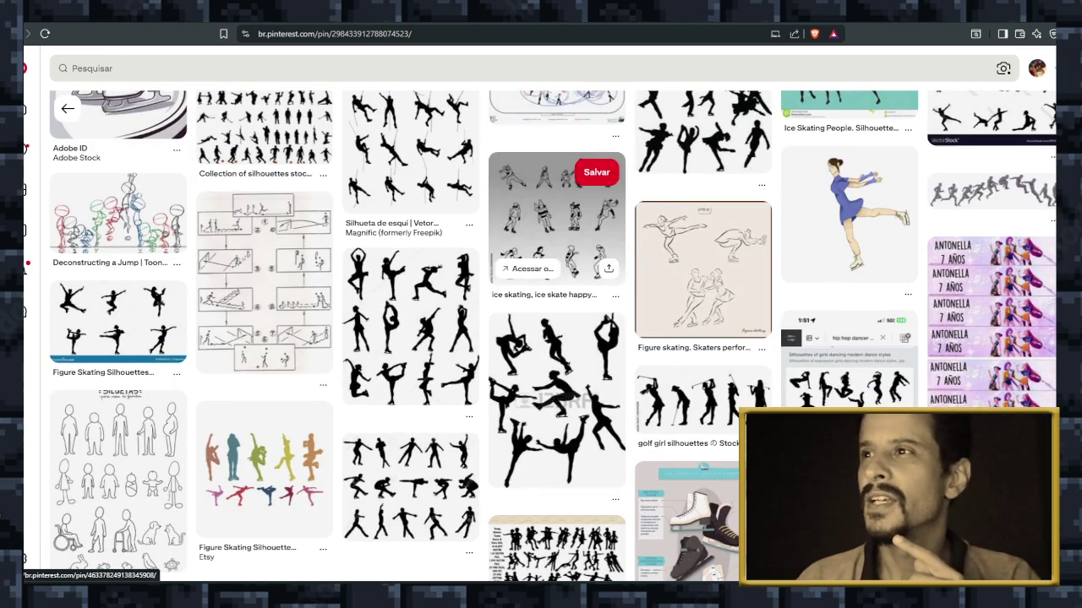
pyautogui.scroll(-3, 558, 354)
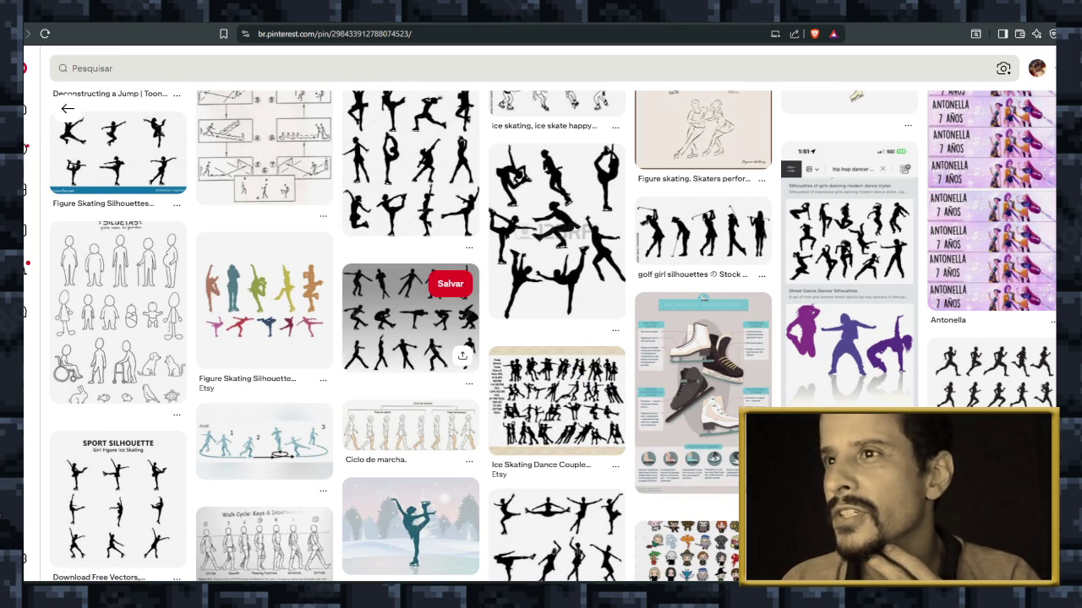
pyautogui.click(410, 317)
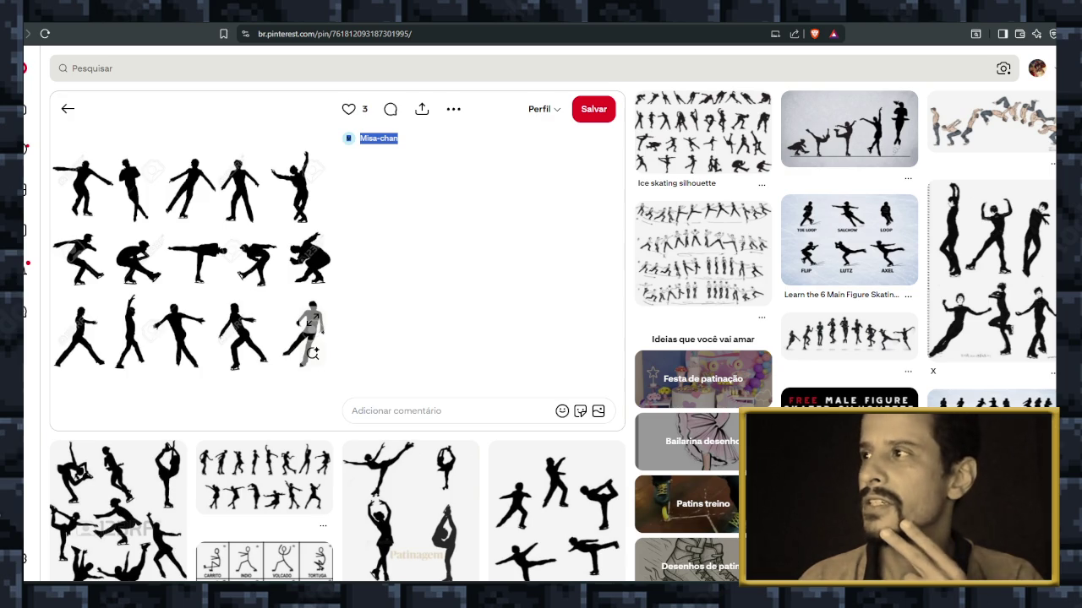
# Scroll down through the skating-silhouettes pin's related skating pose pins.
pyautogui.scroll(-2, 410, 380)
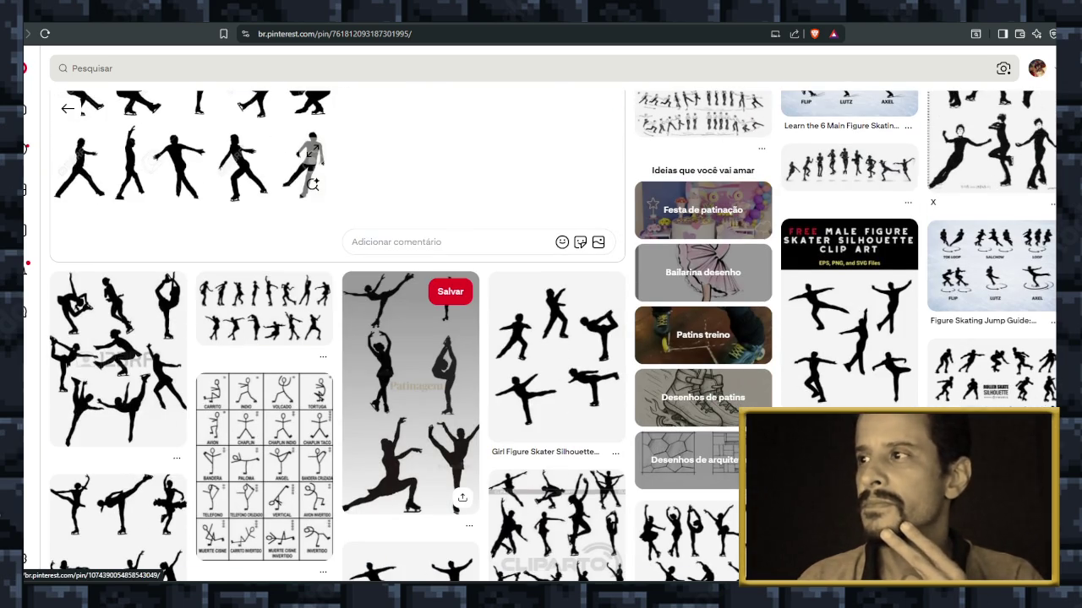
pyautogui.scroll(-2, 410, 397)
pyautogui.scroll(-1, 410, 397)
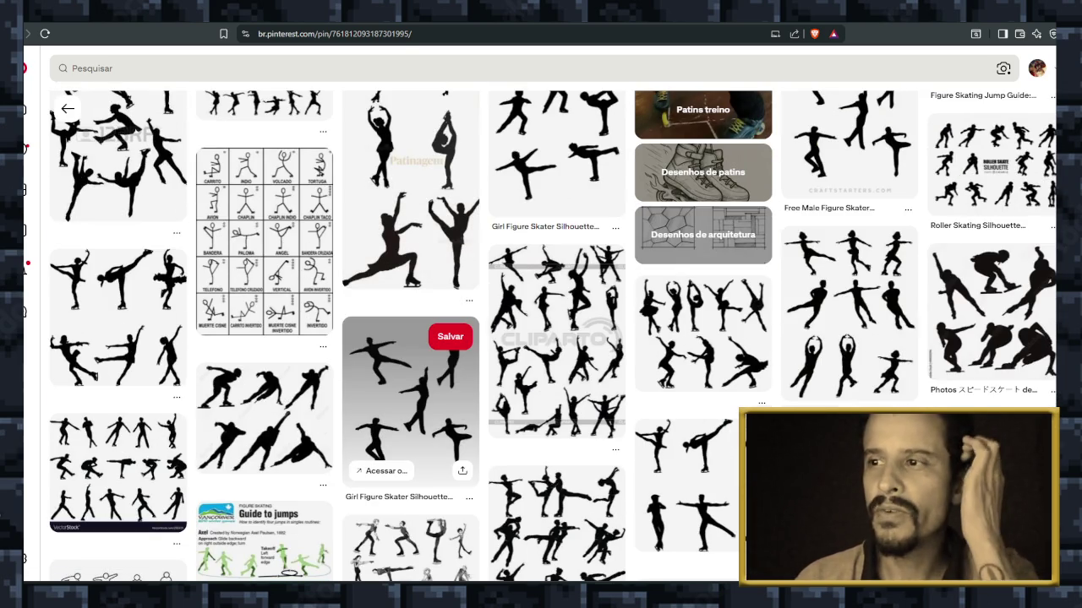
pyautogui.scroll(-3, 411, 388)
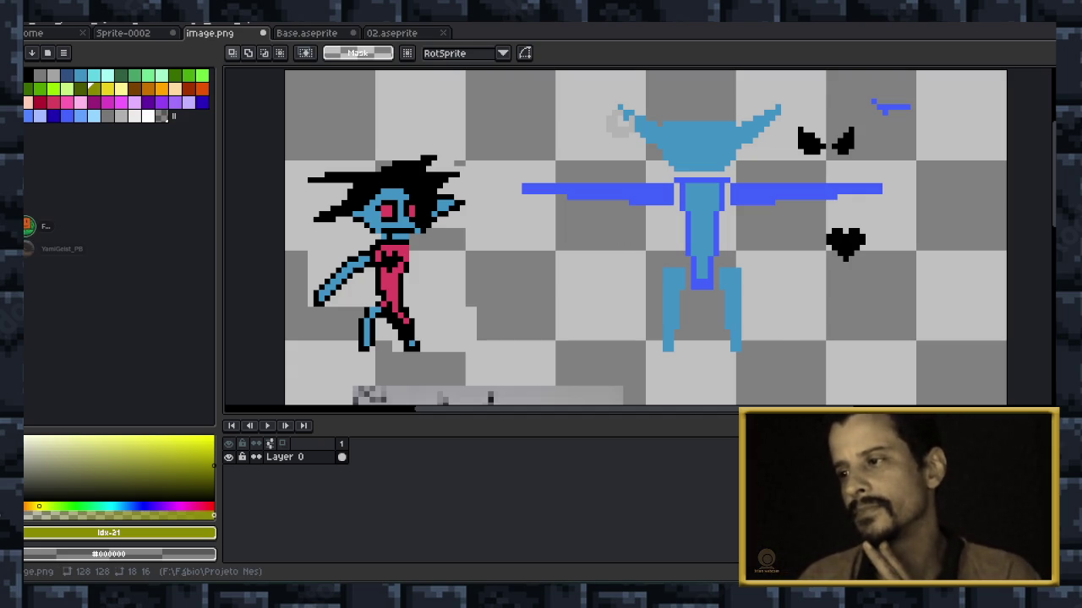
pyautogui.hotkey('alt', 'Tab')
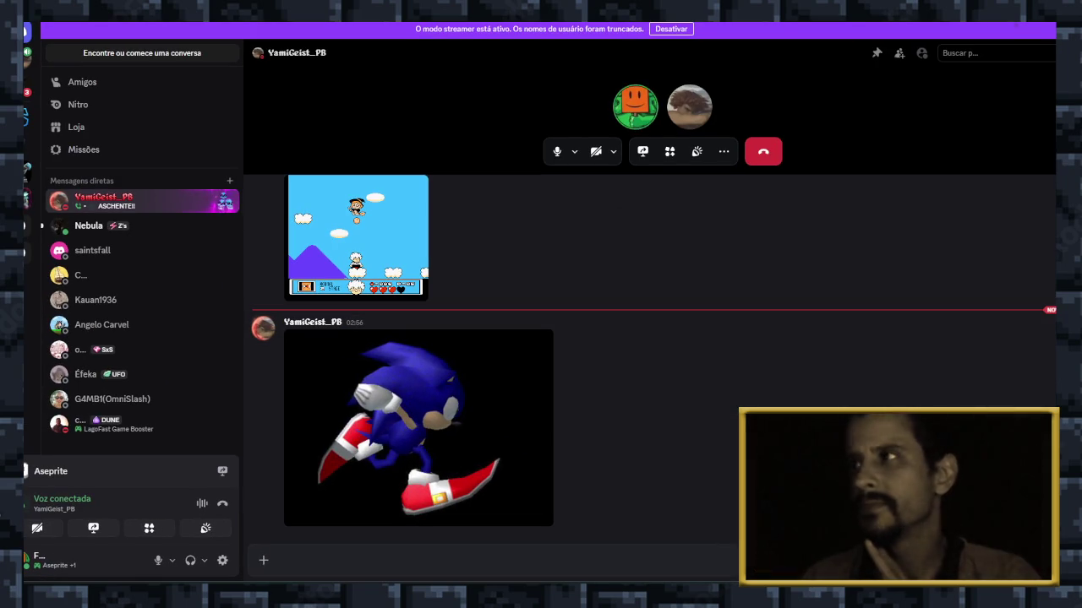
pyautogui.hotkey('alt', 'Tab')
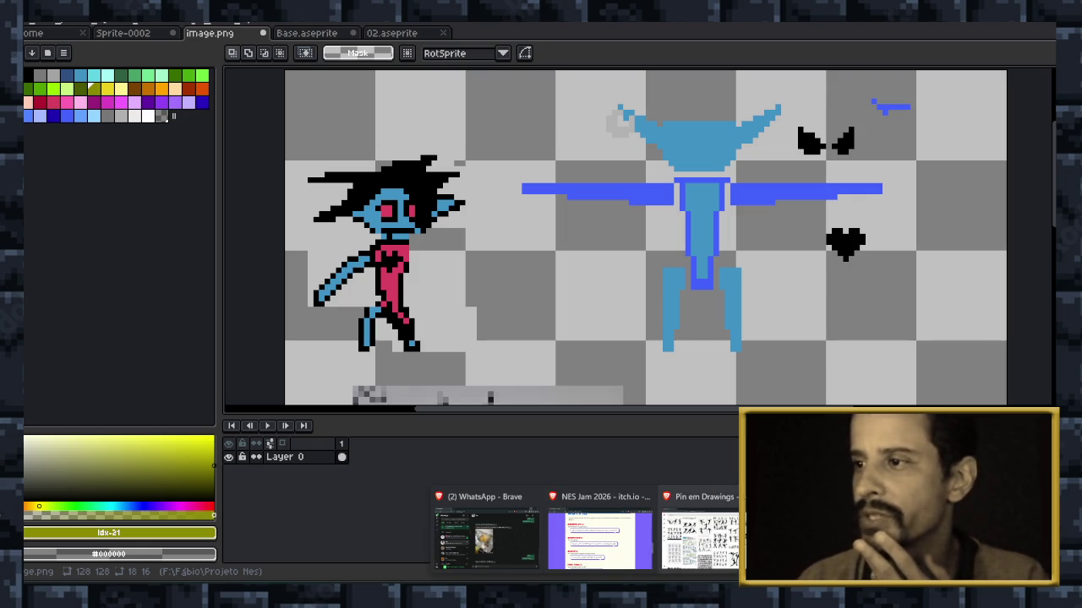
# Bring the Brave 'Pin em Drawings' window forward and scroll through the related skating pins.
pyautogui.click(700, 536)
pyautogui.scroll(-1, 550, 338)
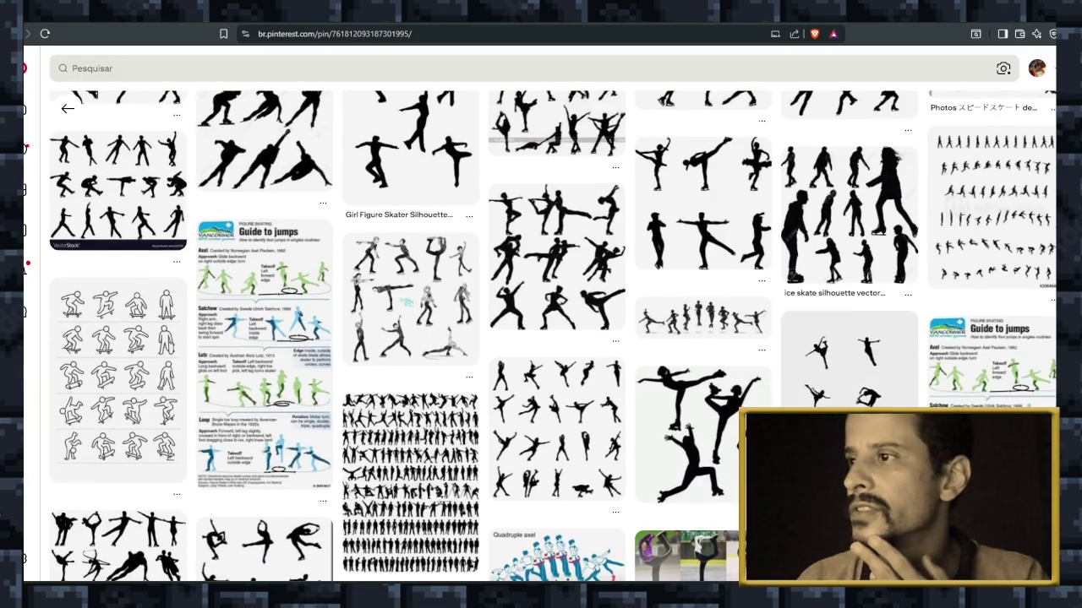
pyautogui.scroll(-2, 550, 338)
pyautogui.scroll(-3, 553, 313)
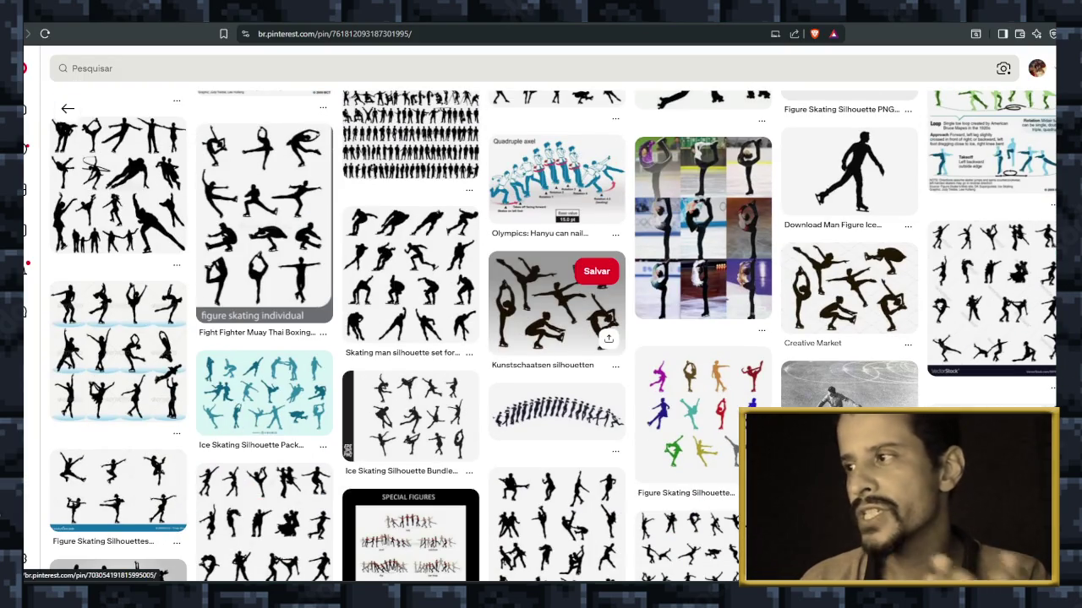
pyautogui.scroll(-3, 553, 312)
pyautogui.scroll(-2, 558, 312)
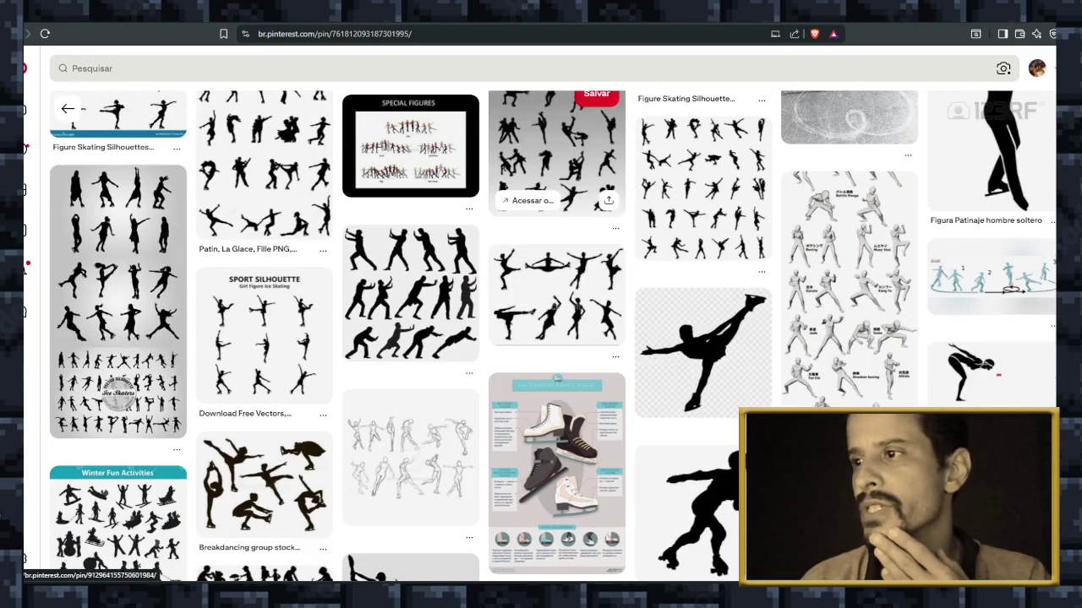
pyautogui.scroll(-3, 506, 321)
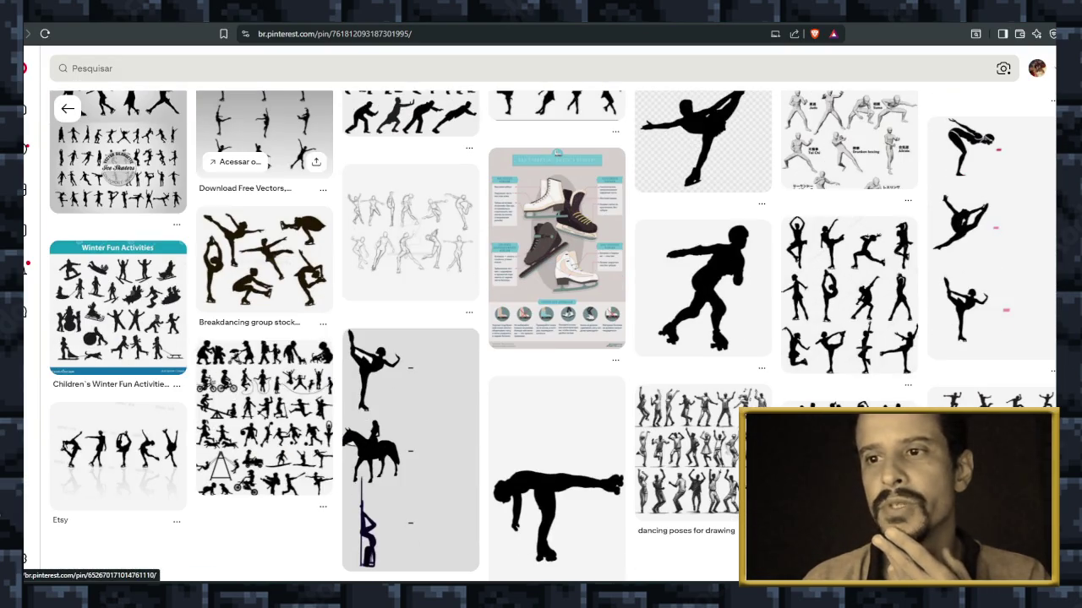
pyautogui.scroll(-1, 410, 338)
pyautogui.scroll(-3, 473, 337)
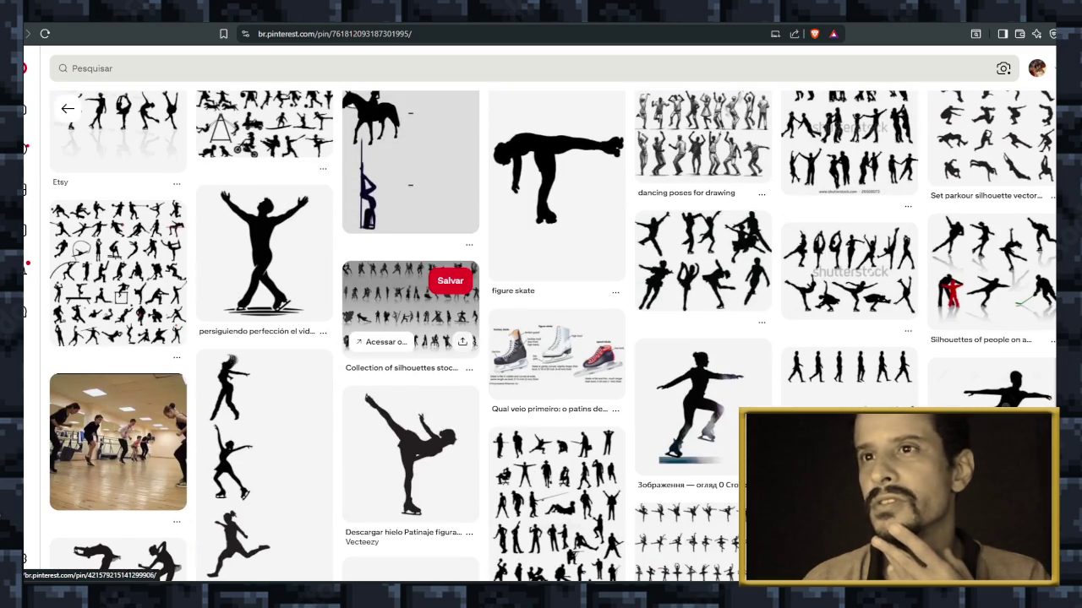
pyautogui.scroll(-3, 558, 355)
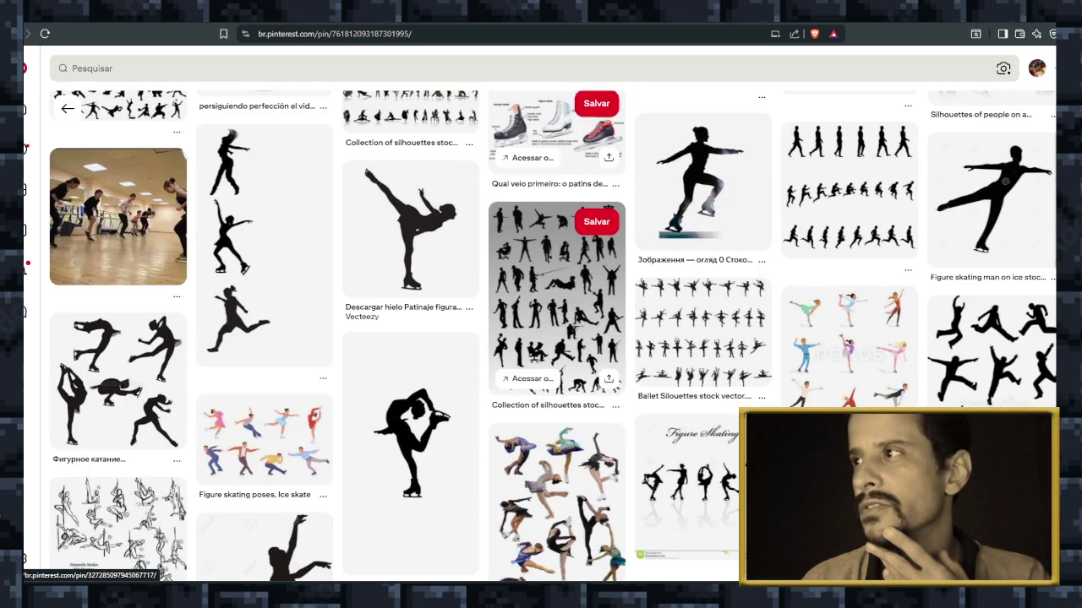
pyautogui.scroll(-2, 558, 355)
pyautogui.scroll(-2, 557, 254)
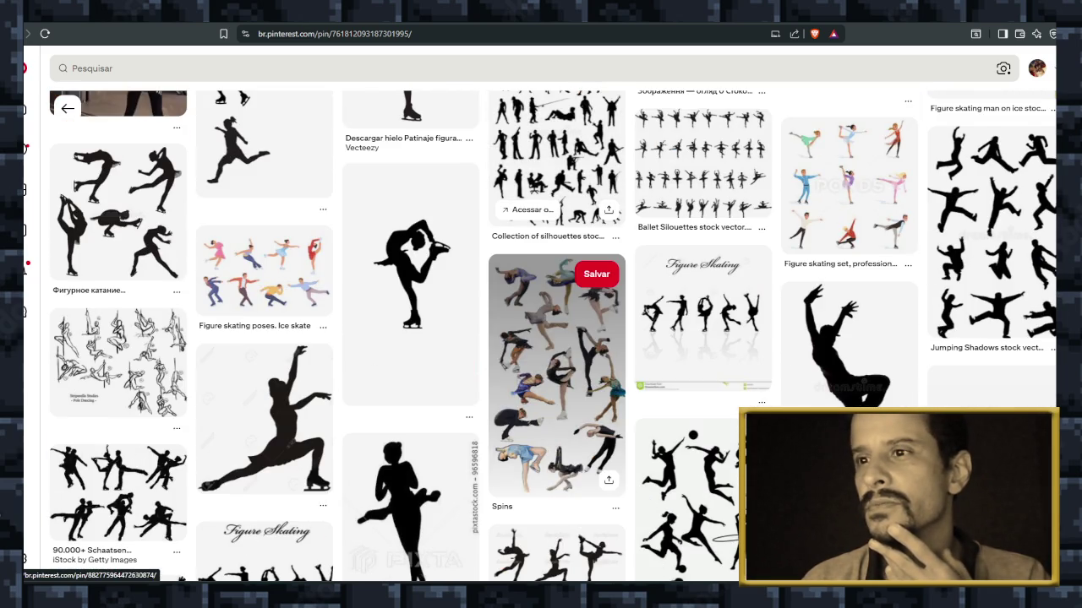
pyautogui.scroll(-2, 558, 254)
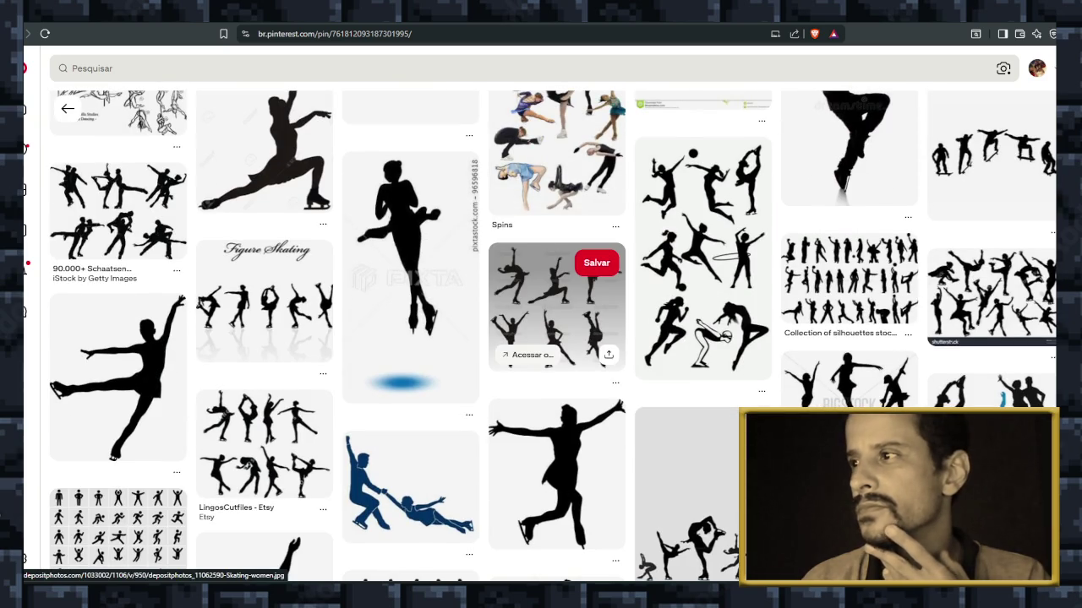
pyautogui.scroll(-3, 558, 338)
pyautogui.scroll(-3, 558, 363)
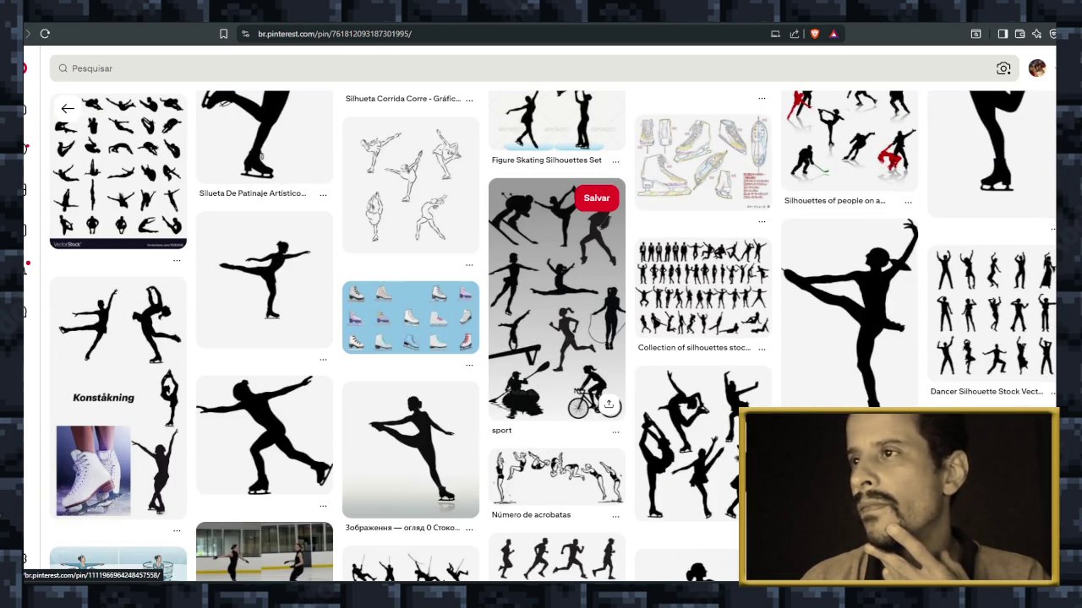
pyautogui.scroll(-4, 557, 338)
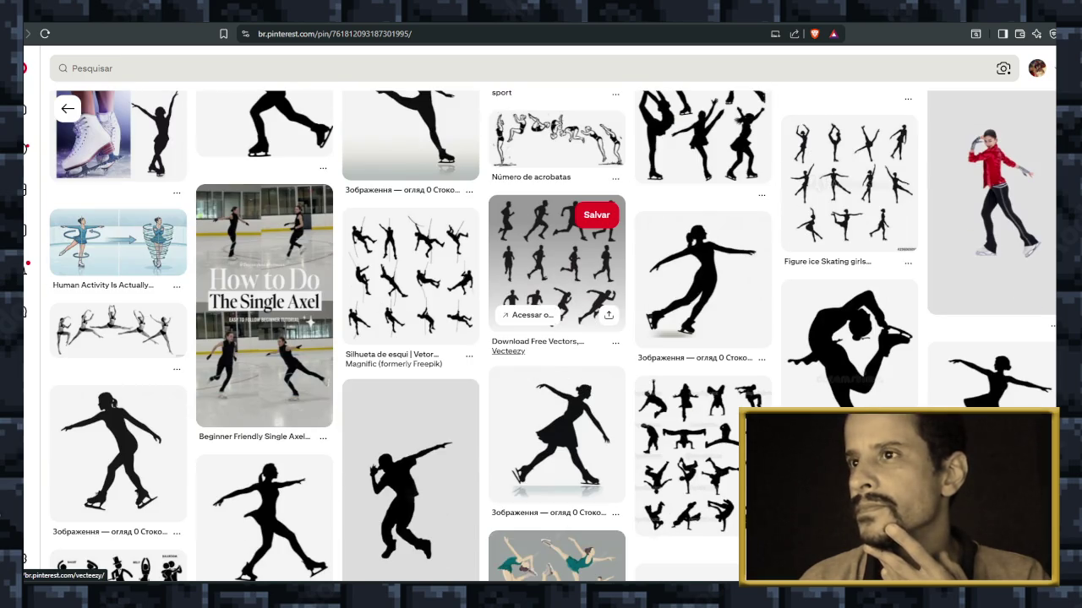
pyautogui.scroll(-4, 558, 338)
pyautogui.scroll(-3, 558, 364)
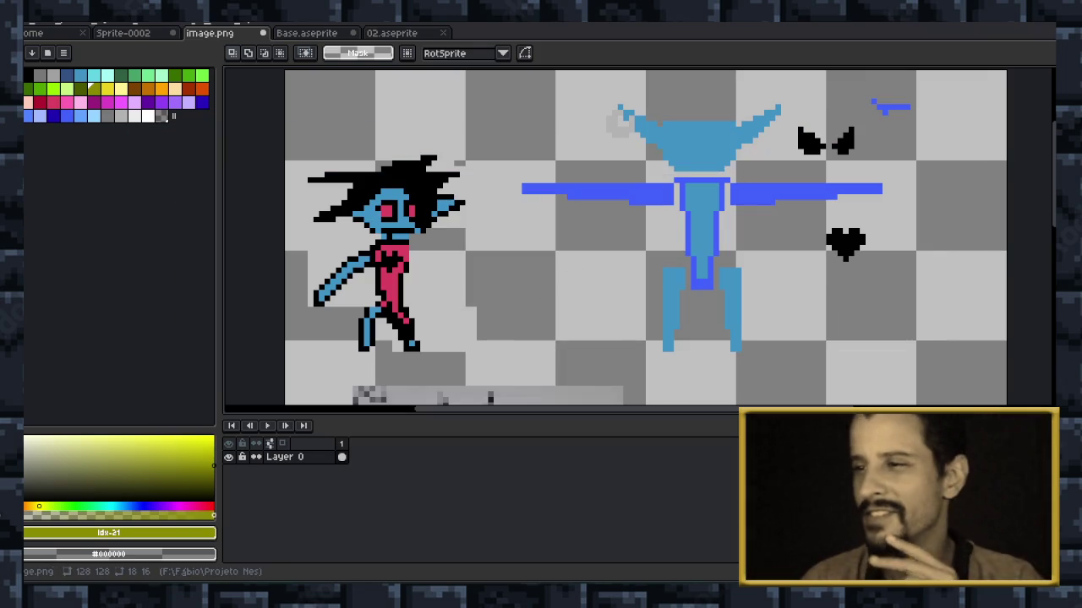
pyautogui.click(700, 532)
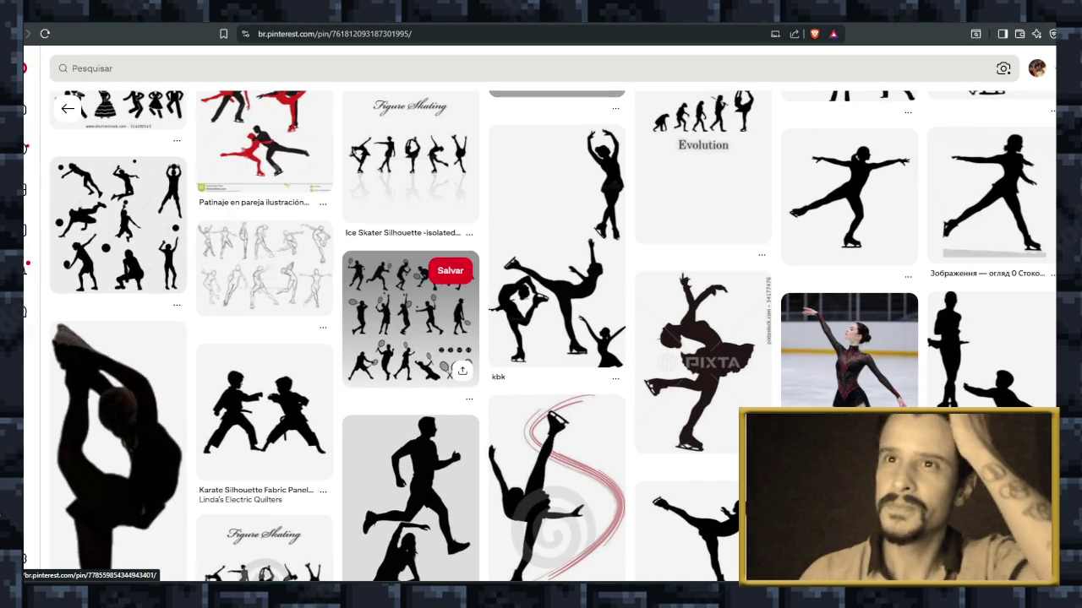
pyautogui.scroll(1, 410, 355)
pyautogui.scroll(3, 410, 355)
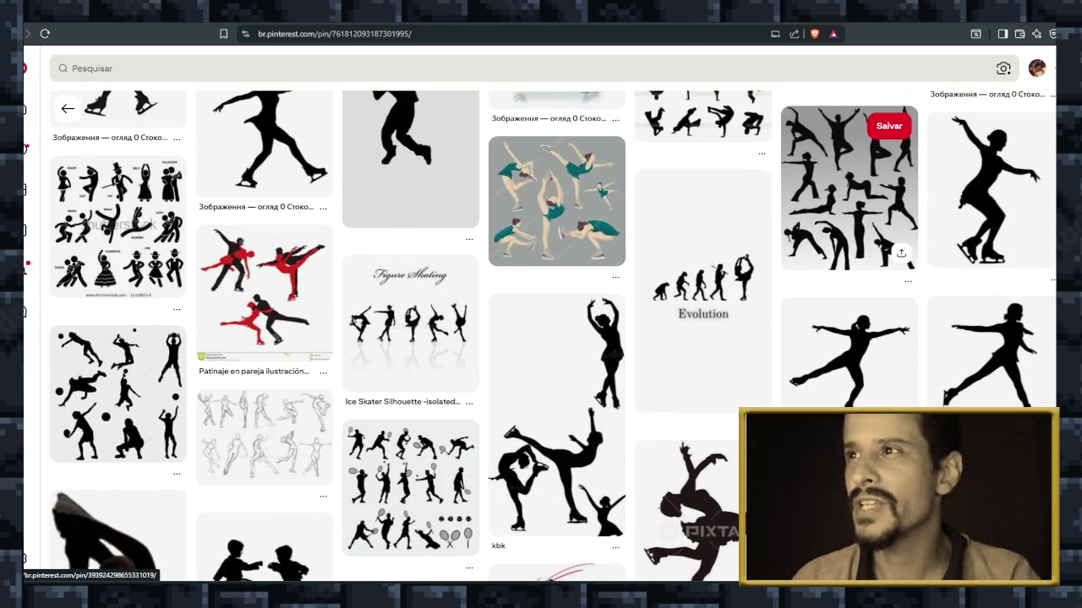
pyautogui.scroll(2, 410, 355)
pyautogui.scroll(2, 409, 355)
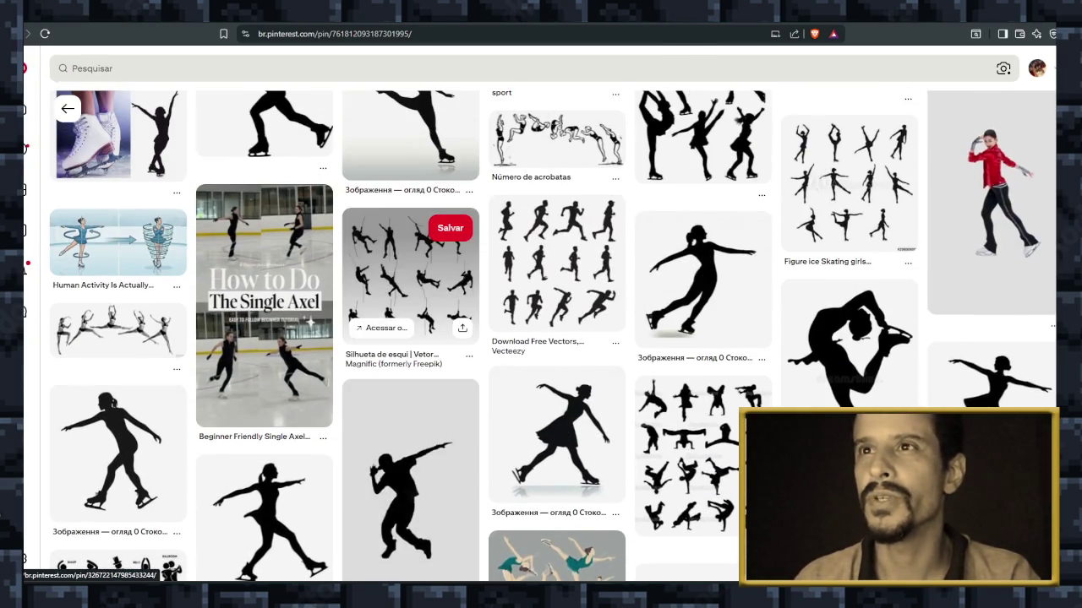
pyautogui.scroll(6, 410, 355)
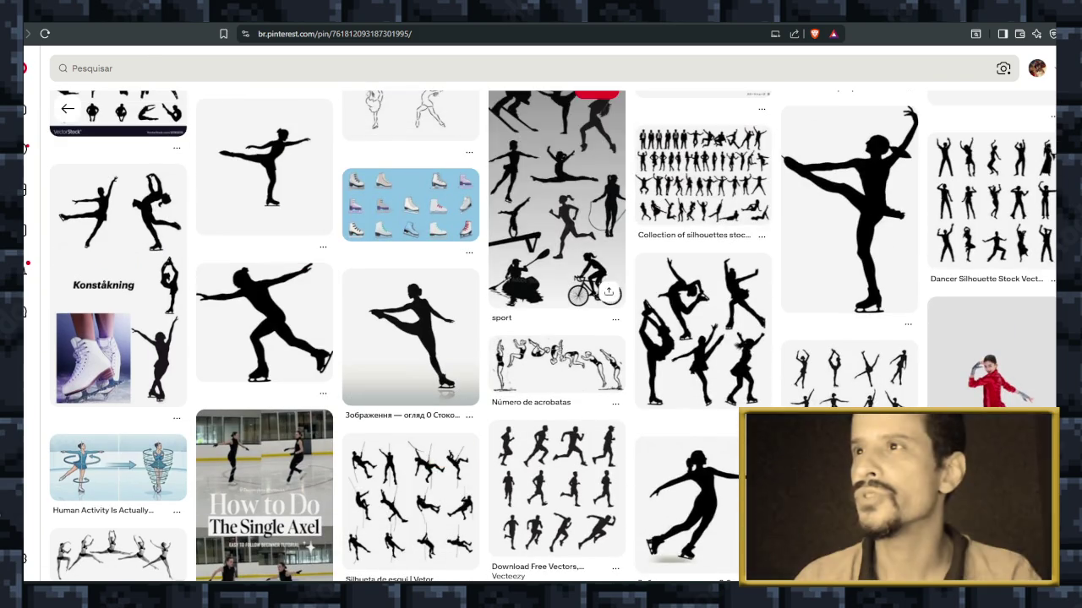
pyautogui.scroll(1, 558, 211)
pyautogui.scroll(2, 558, 212)
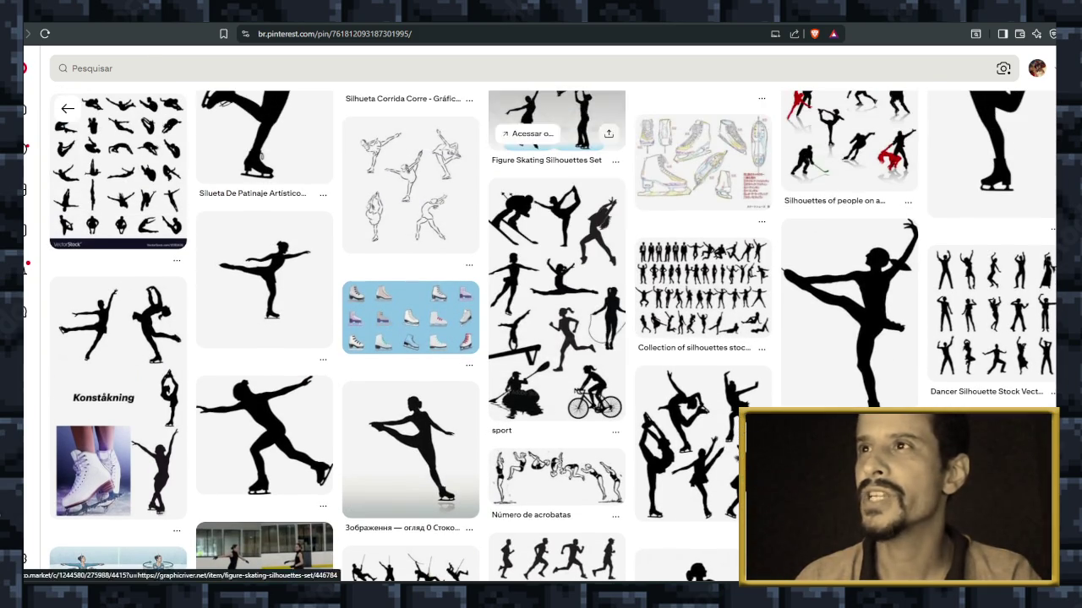
pyautogui.scroll(1, 558, 211)
pyautogui.scroll(2, 557, 211)
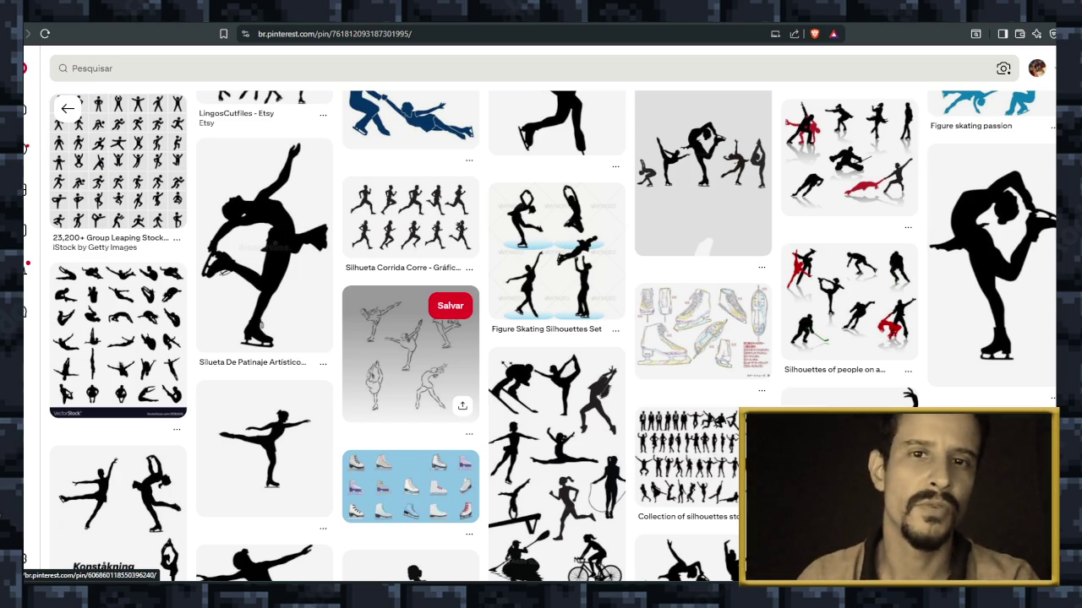
pyautogui.scroll(3, 557, 440)
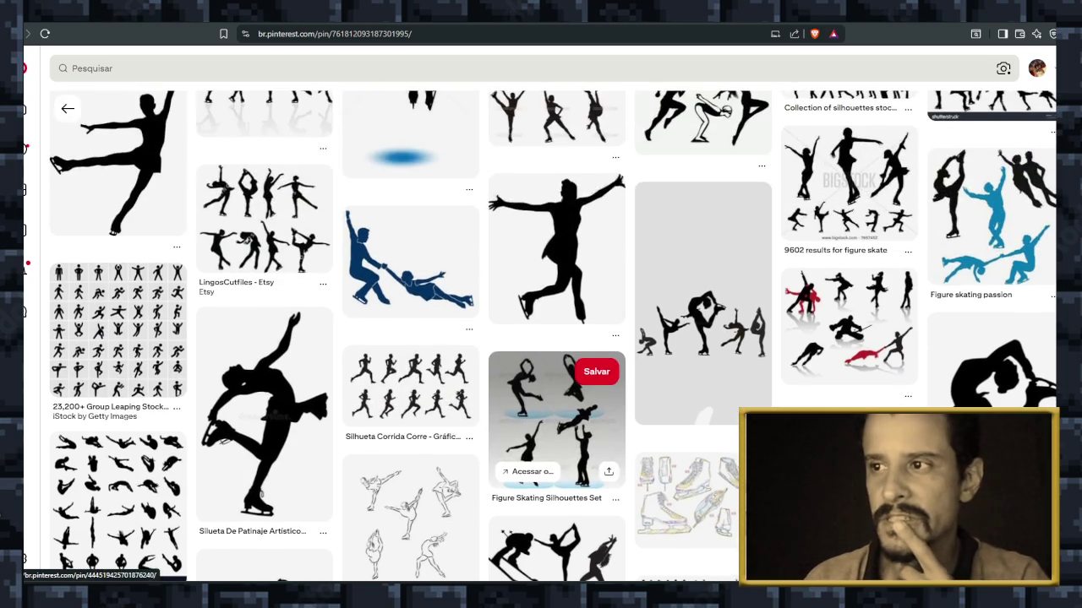
pyautogui.scroll(2, 558, 439)
pyautogui.scroll(5, 558, 473)
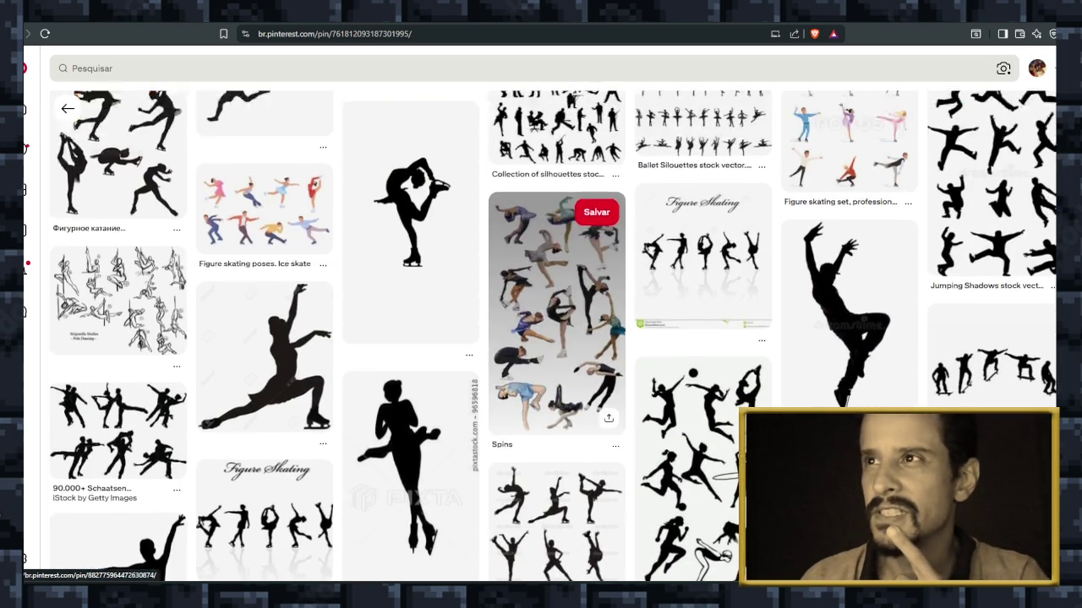
pyautogui.scroll(2, 557, 245)
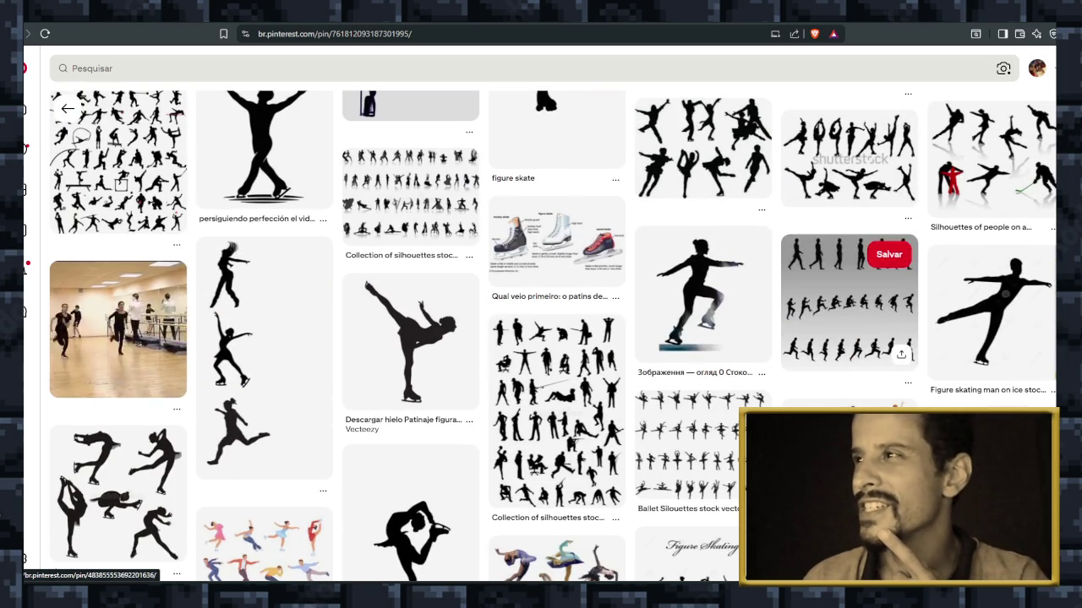
pyautogui.click(845, 305)
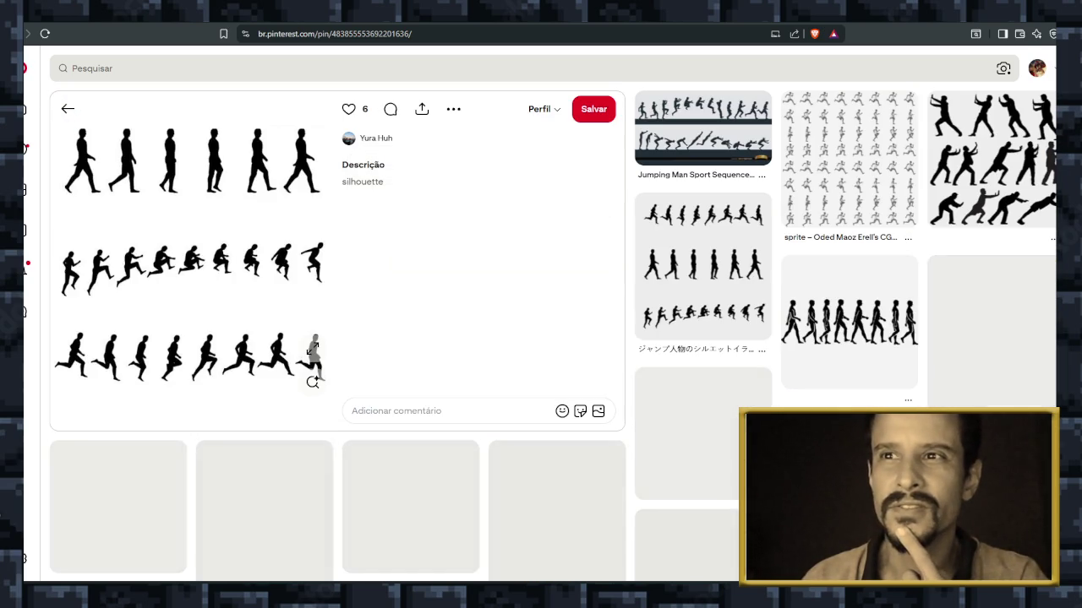
# Scroll down through the walking-silhouettes pin's related walk- and run-cycle references.
pyautogui.scroll(-3, 313, 348)
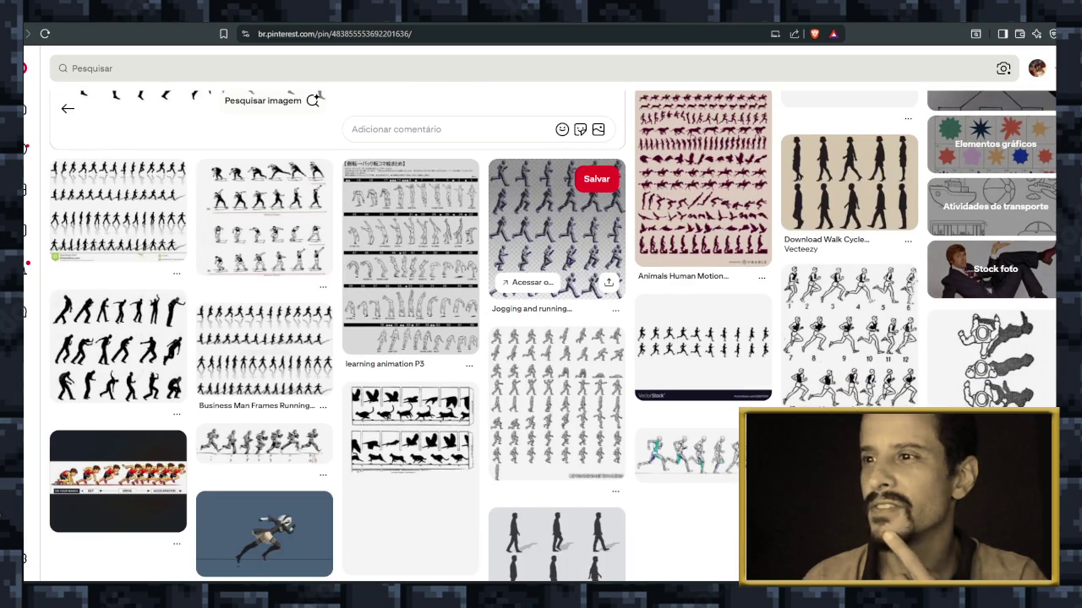
pyautogui.scroll(-2, 507, 253)
pyautogui.scroll(-1, 439, 236)
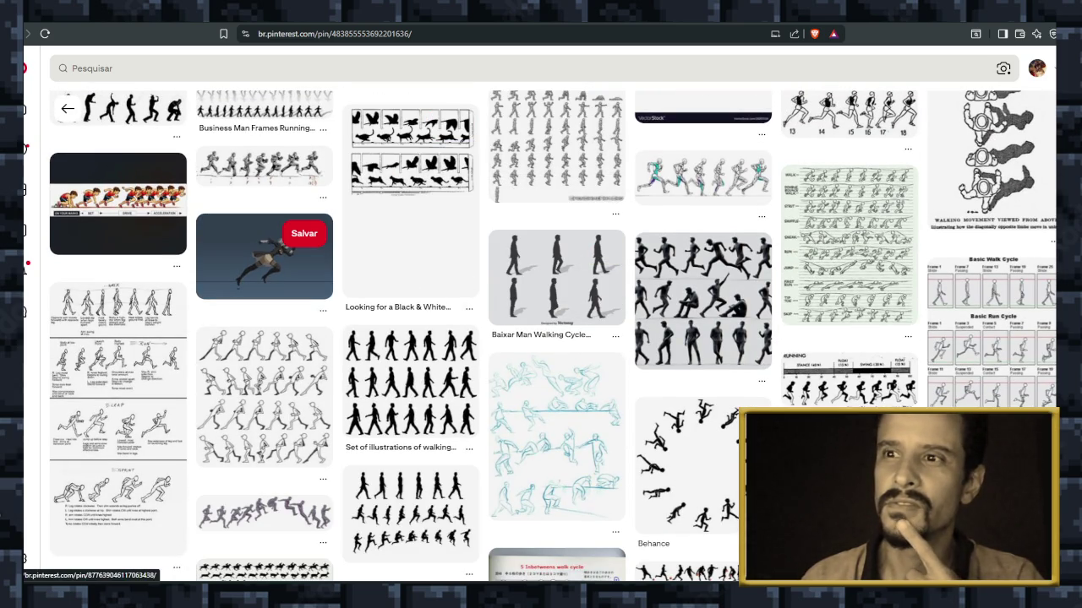
pyautogui.scroll(-1, 558, 338)
pyautogui.scroll(-2, 558, 338)
pyautogui.scroll(-2, 558, 338)
pyautogui.scroll(-2, 557, 338)
pyautogui.scroll(-3, 410, 253)
pyautogui.scroll(-1, 410, 254)
pyautogui.scroll(-2, 410, 254)
pyautogui.scroll(-3, 409, 295)
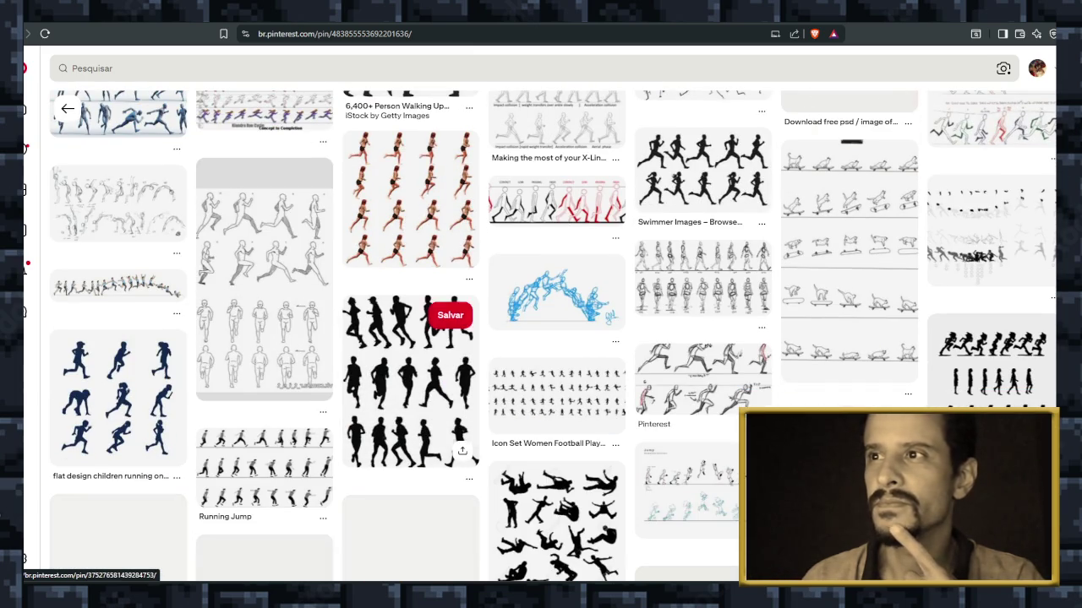
pyautogui.scroll(-4, 507, 322)
pyautogui.scroll(-1, 507, 321)
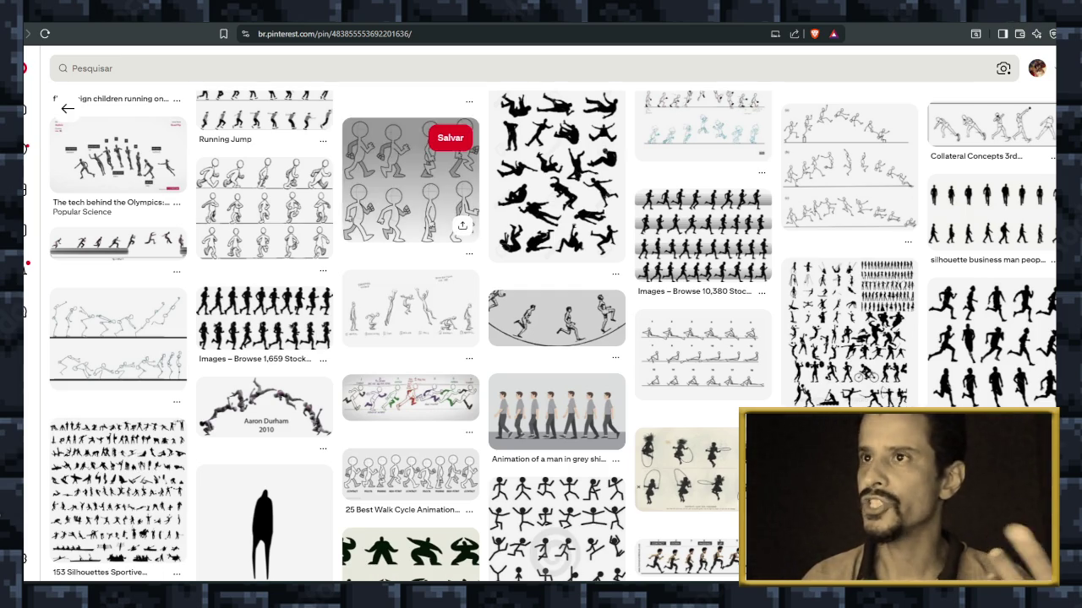
# Scroll back up to revisit references like the Basic Walk Cycle chart.
pyautogui.scroll(2, 440, 254)
pyautogui.scroll(2, 422, 262)
pyautogui.scroll(1, 414, 270)
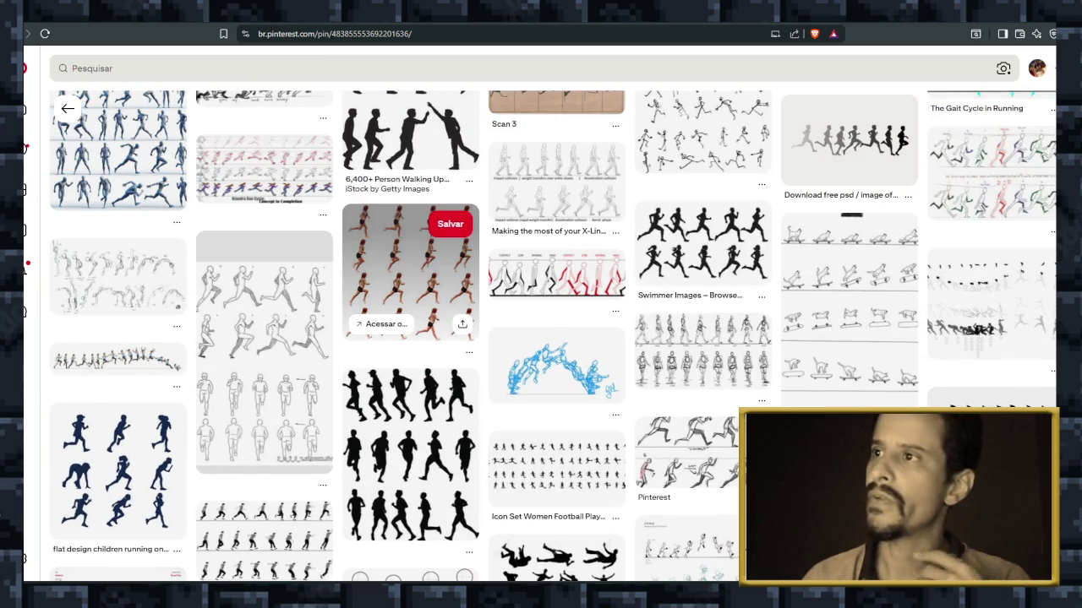
pyautogui.scroll(2, 410, 279)
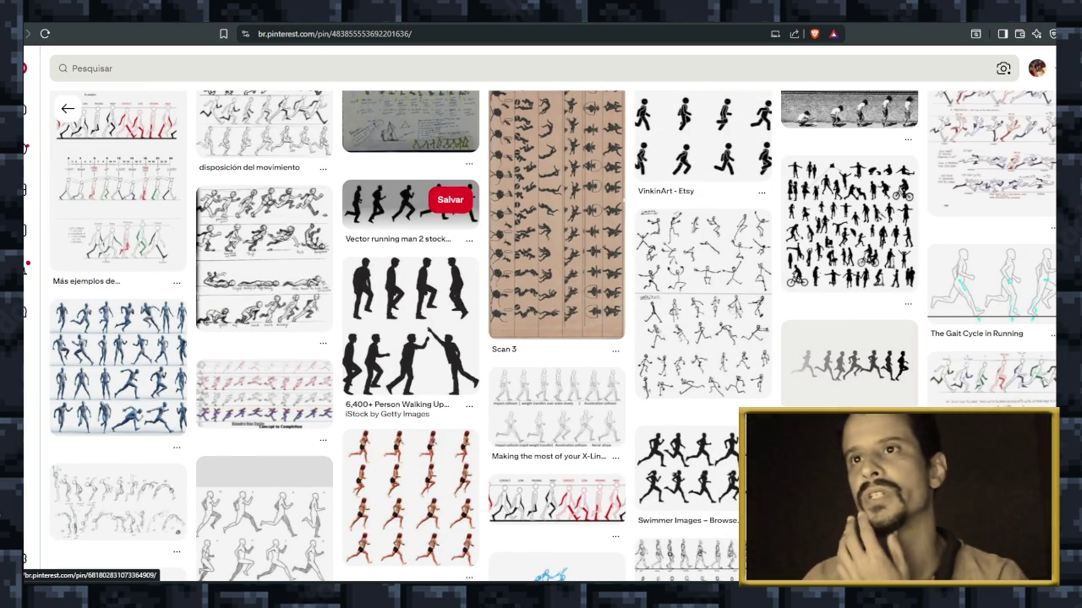
pyautogui.scroll(3, 414, 202)
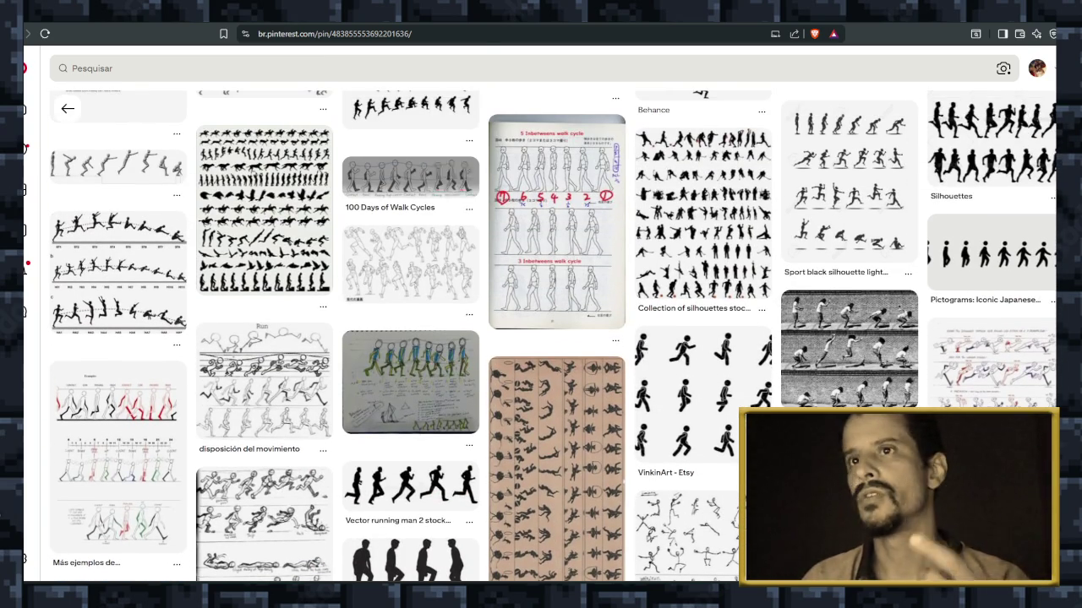
pyautogui.scroll(3, 414, 186)
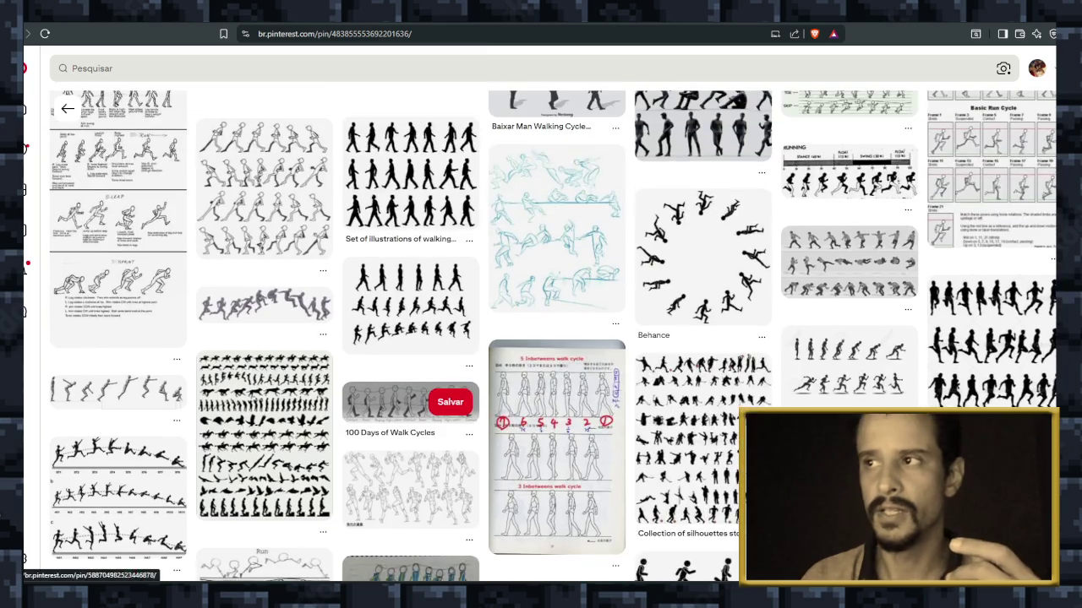
pyautogui.scroll(3, 414, 186)
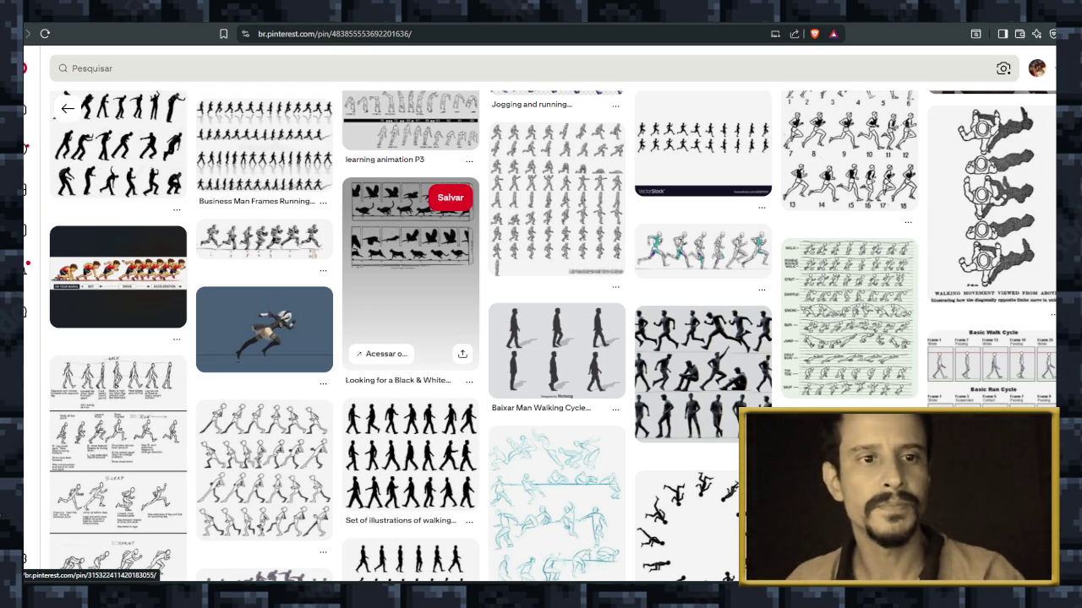
pyautogui.scroll(-3, 701, 338)
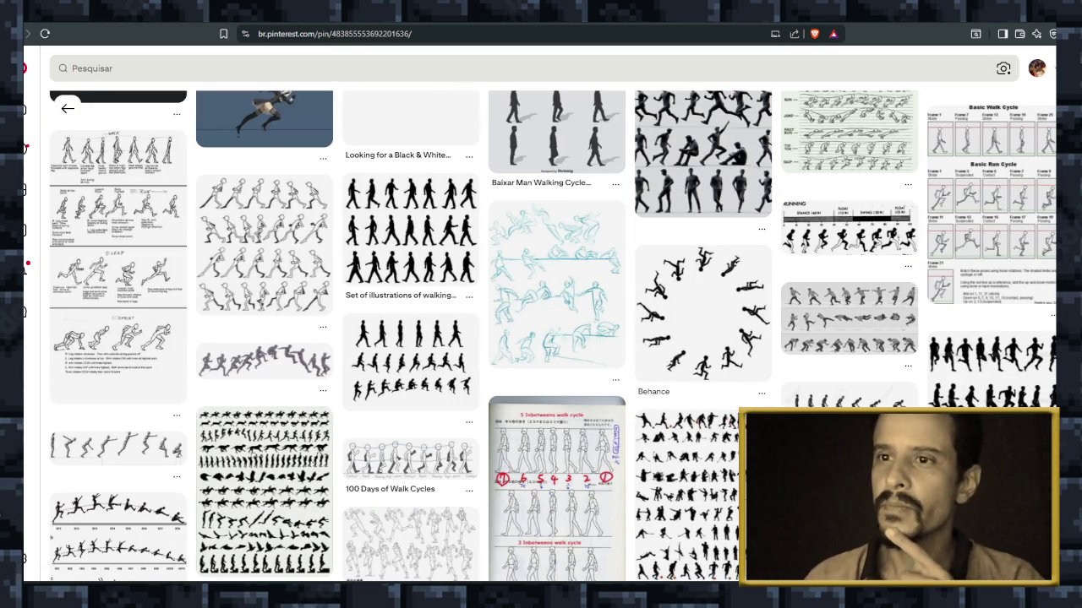
pyautogui.scroll(3, 701, 338)
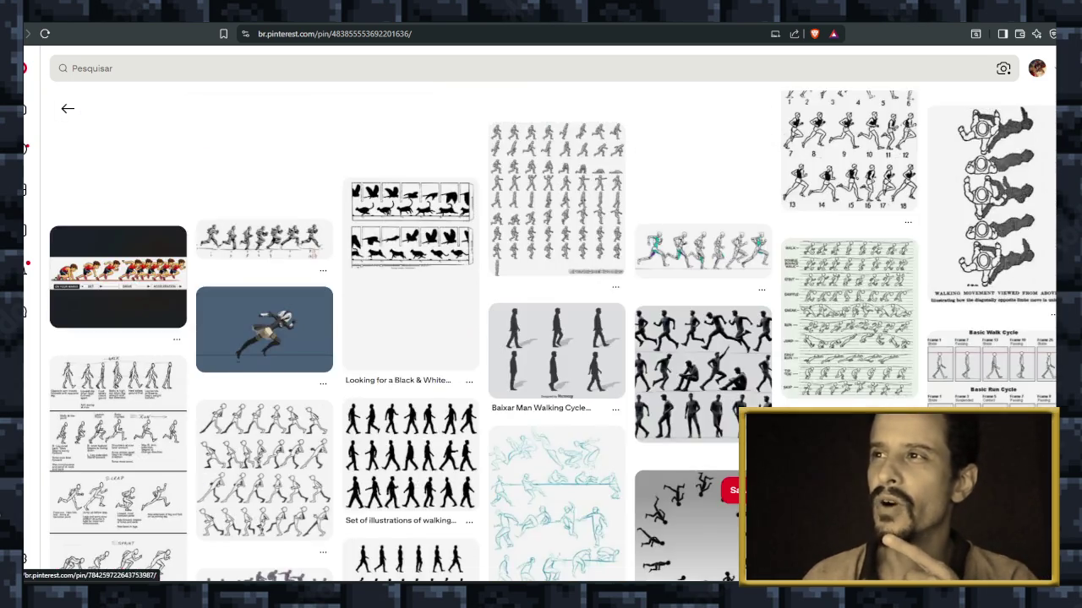
# Return to the previous pin and open the ice-skating silhouettes pin.
pyautogui.click(685, 524)
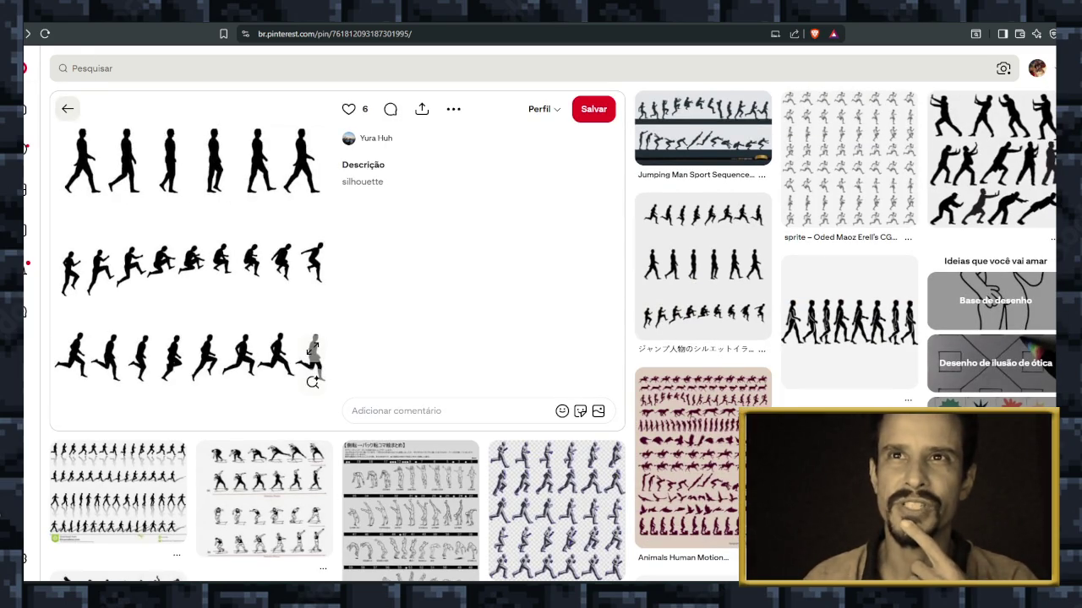
pyautogui.click(67, 108)
pyautogui.scroll(-10, 410, 304)
# Scroll back up to the fifteen figure-skater silhouettes on blue ice patches.
pyautogui.scroll(2, 410, 304)
pyautogui.scroll(2, 701, 389)
pyautogui.scroll(2, 701, 393)
pyautogui.scroll(1, 701, 389)
pyautogui.scroll(1, 845, 355)
pyautogui.scroll(3, 410, 355)
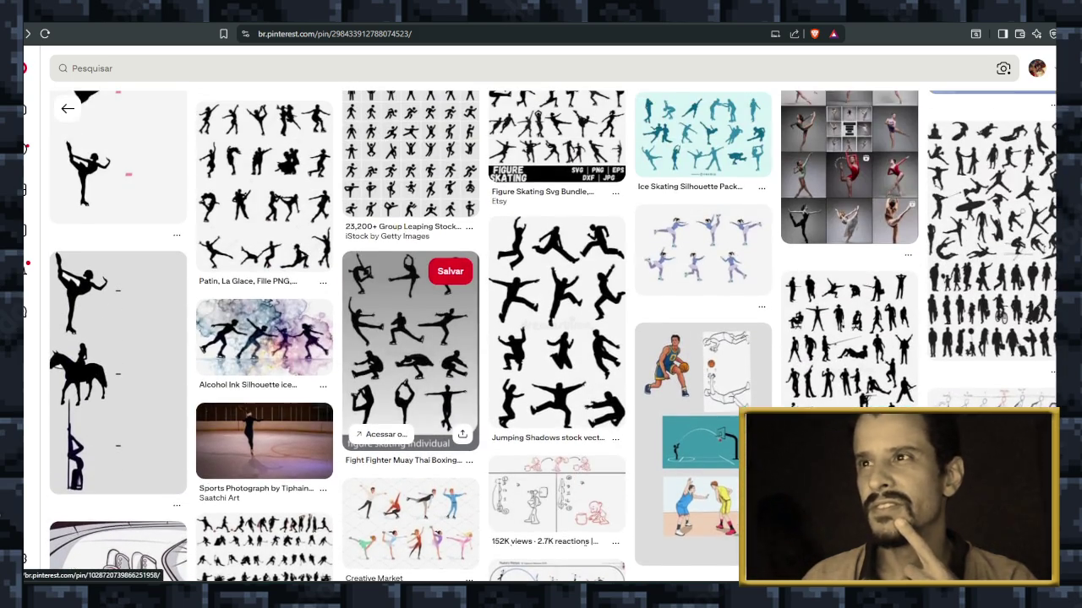
pyautogui.scroll(2, 410, 321)
pyautogui.scroll(2, 410, 321)
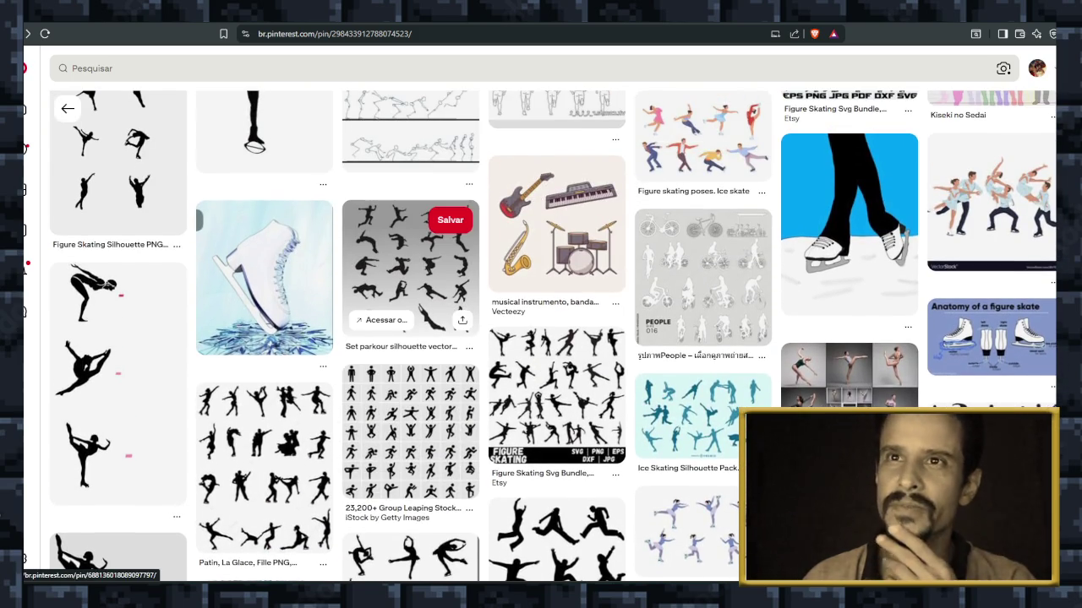
pyautogui.scroll(3, 410, 321)
pyautogui.scroll(3, 410, 313)
pyautogui.scroll(1, 409, 312)
pyautogui.scroll(1, 409, 312)
pyautogui.scroll(1, 410, 313)
pyautogui.scroll(2, 410, 313)
pyautogui.scroll(3, 410, 313)
pyautogui.scroll(3, 410, 507)
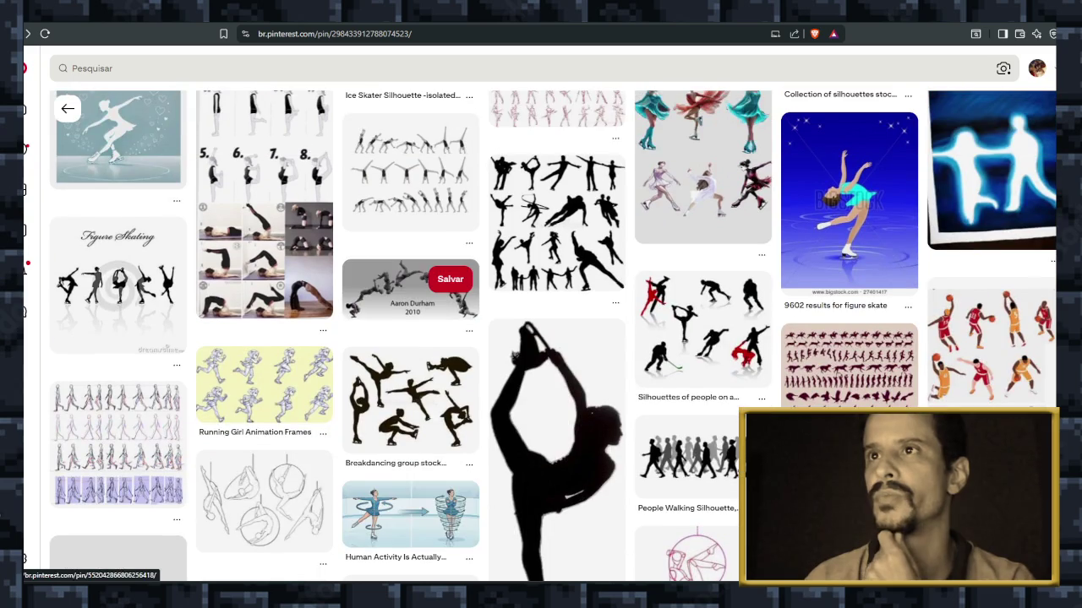
pyautogui.scroll(1, 372, 285)
pyautogui.scroll(1, 372, 285)
pyautogui.scroll(2, 372, 285)
pyautogui.scroll(2, 410, 211)
pyautogui.scroll(2, 409, 212)
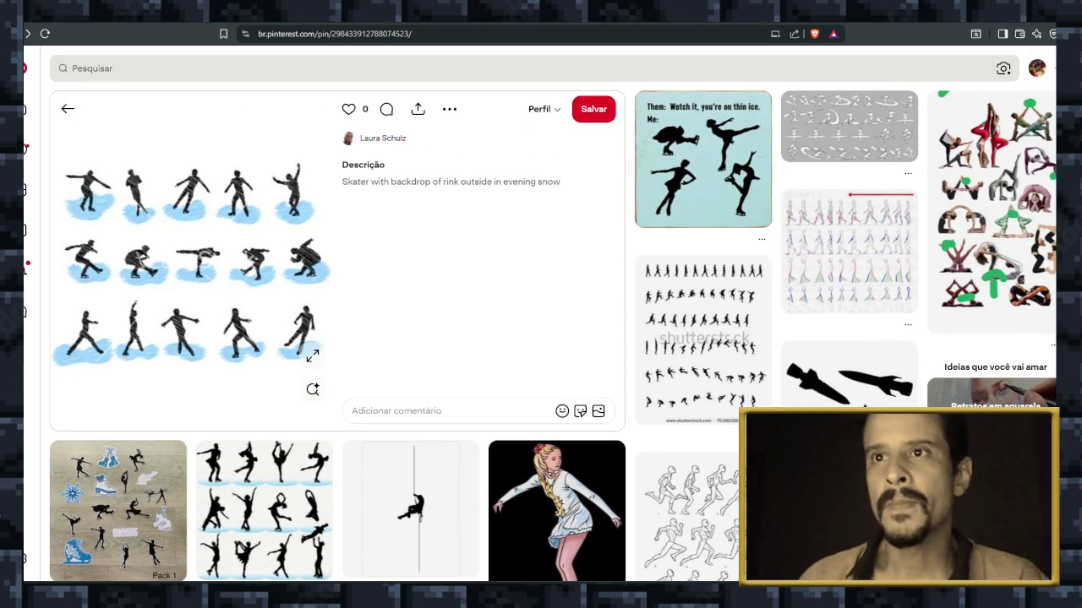
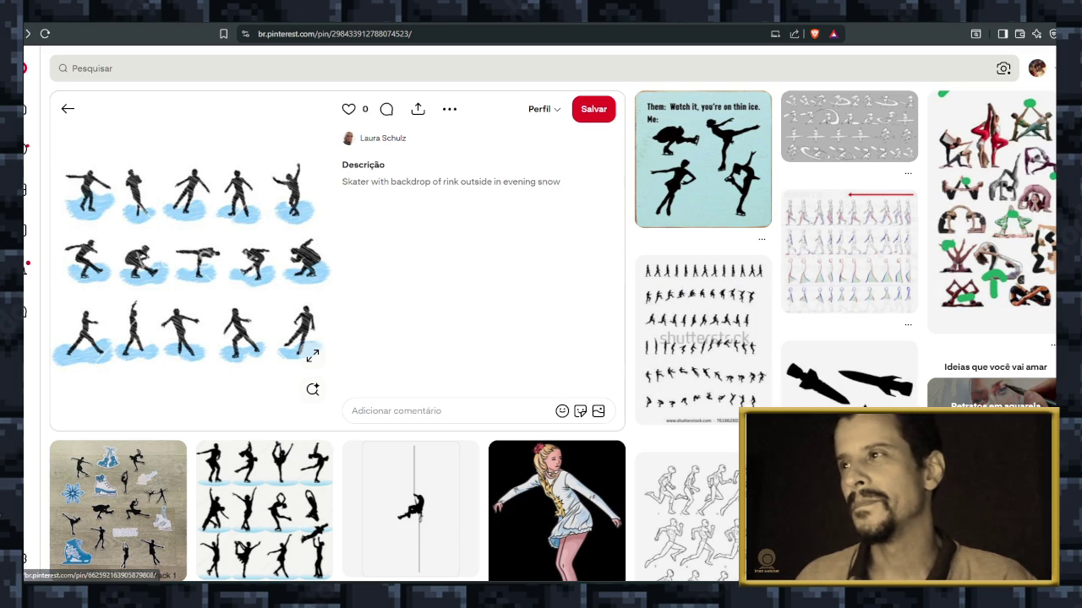
# Return to the 'patinação no gelo' results and open the skater-on-purple-ice pin.
pyautogui.scroll(-3, 557, 253)
pyautogui.scroll(-3, 558, 215)
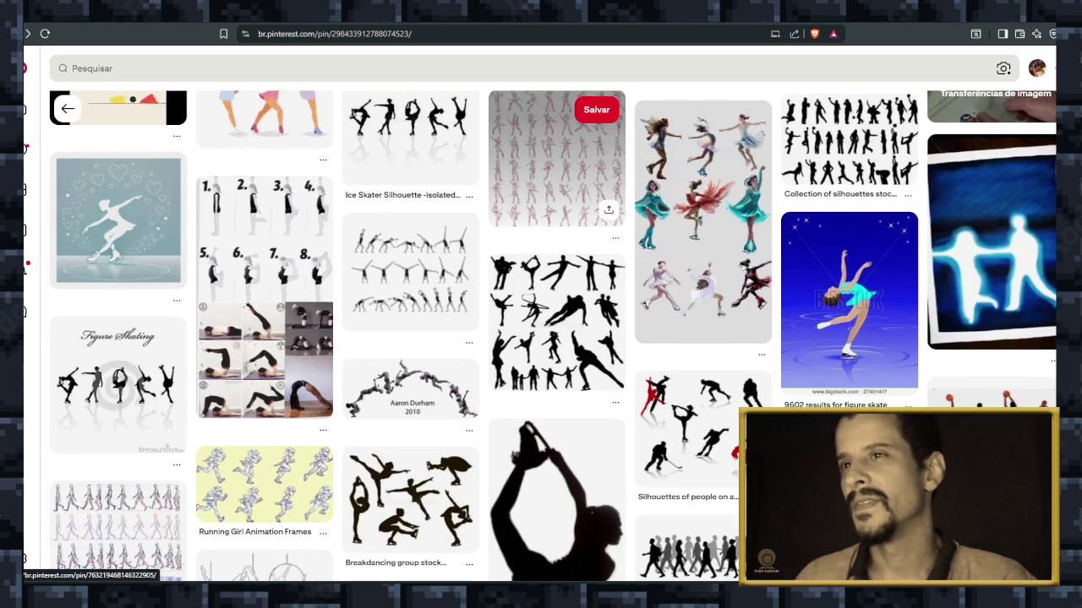
pyautogui.scroll(3, 557, 169)
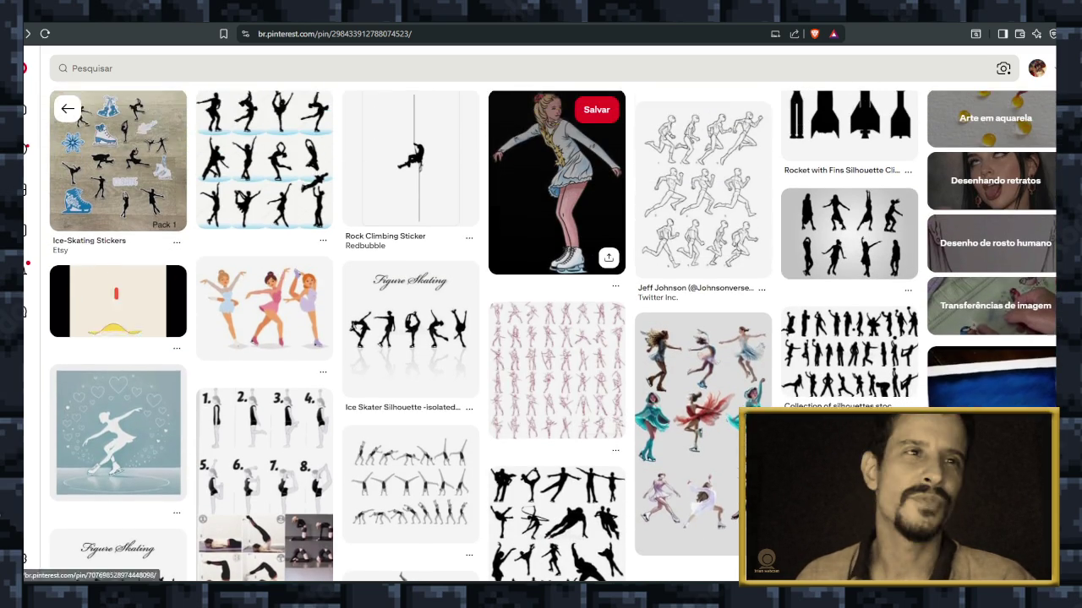
pyautogui.scroll(3, 701, 278)
pyautogui.scroll(1, 702, 279)
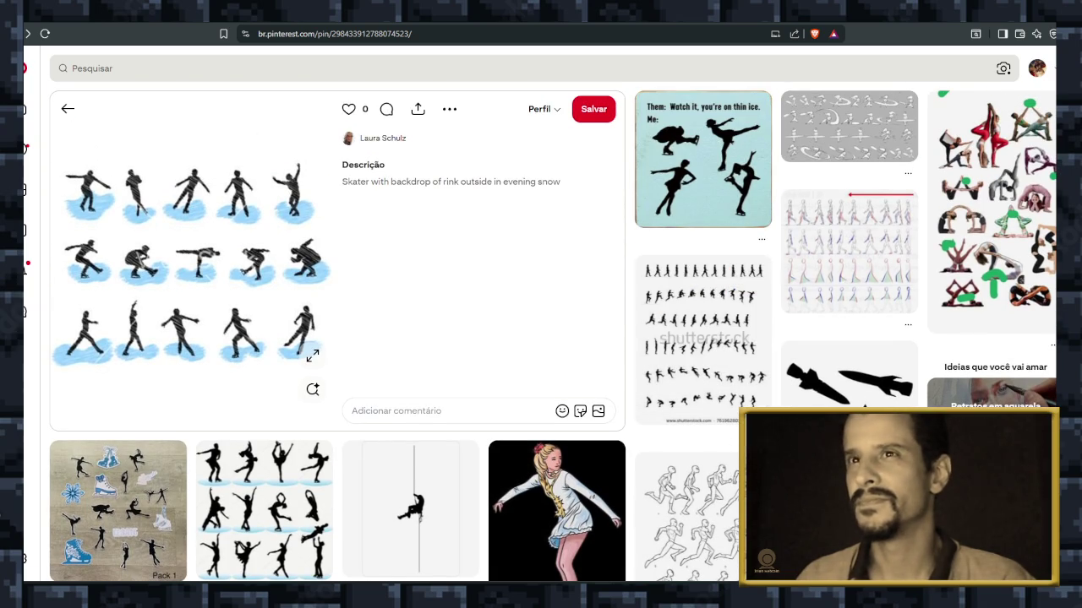
pyautogui.hotkey('alt', 'Left')
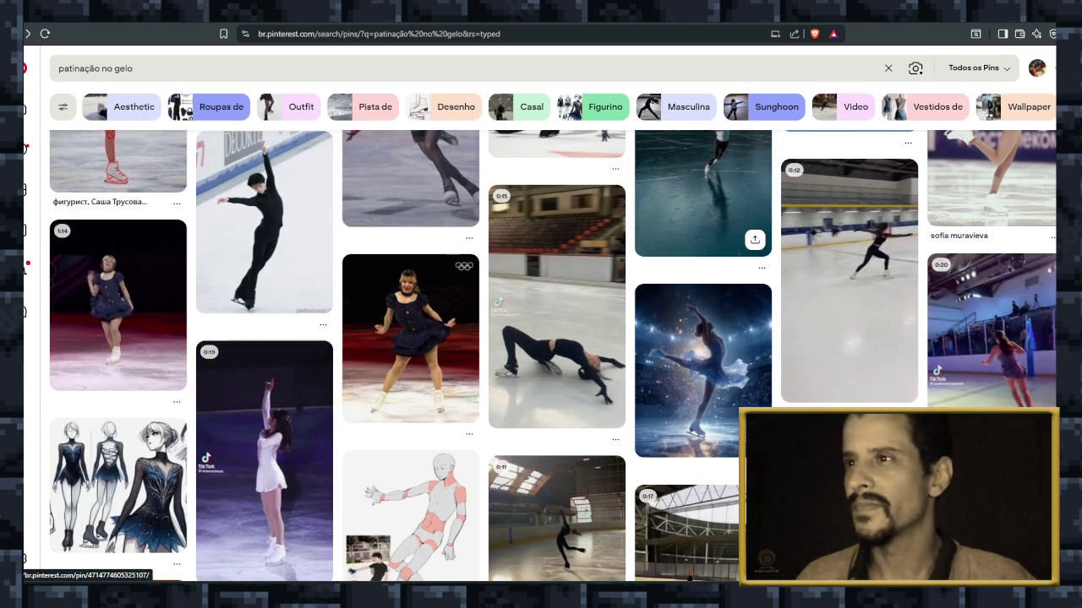
pyautogui.scroll(3, 557, 253)
pyautogui.scroll(2, 557, 253)
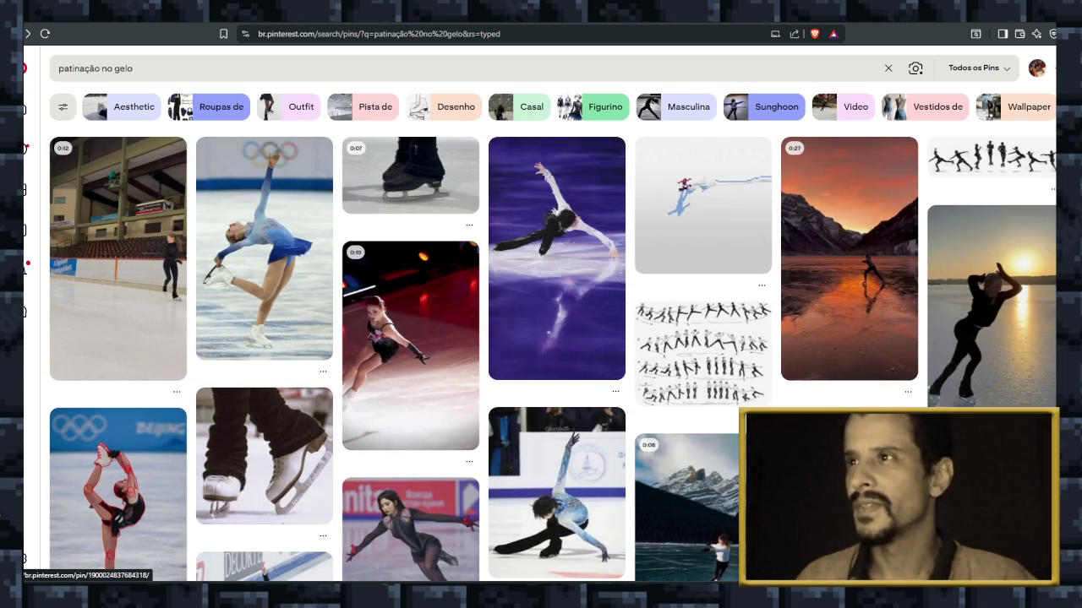
pyautogui.click(557, 254)
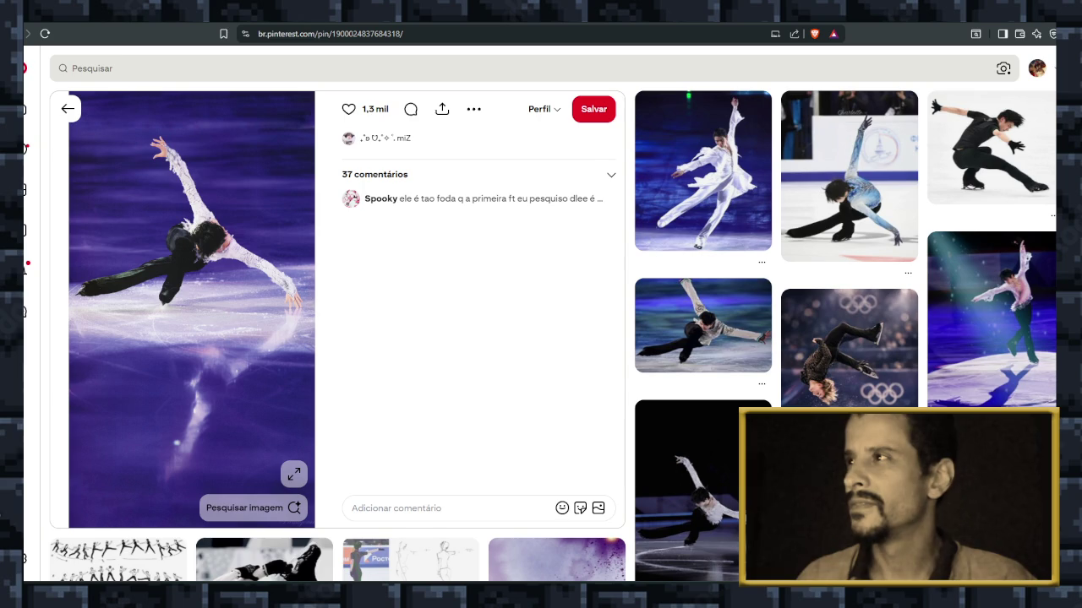
# Browse its related pins and open the pin of the skater in white reaching up.
pyautogui.scroll(-3, 849, 321)
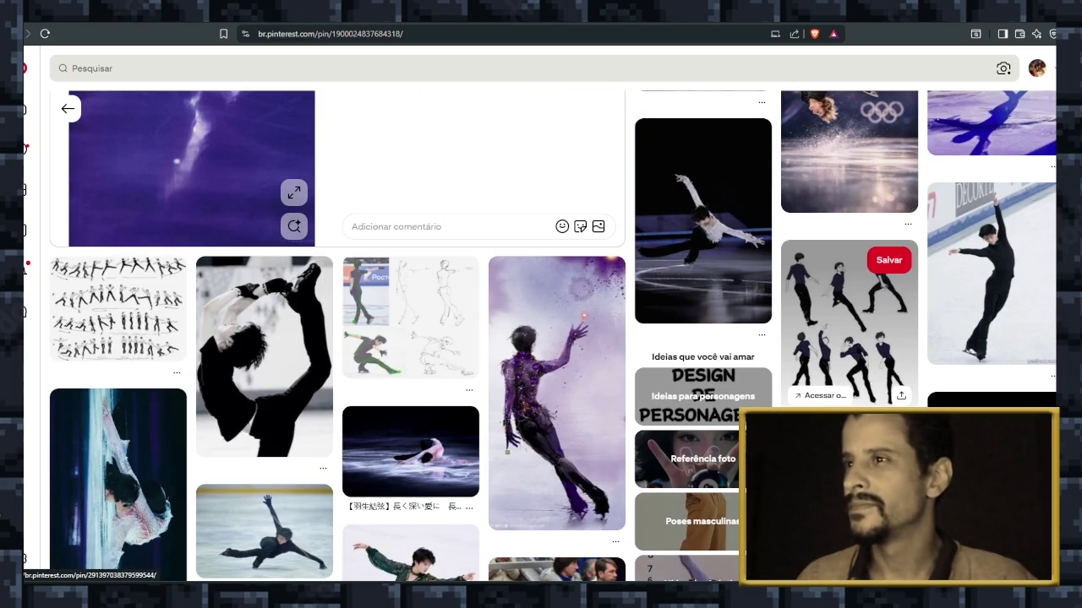
pyautogui.scroll(-2, 849, 338)
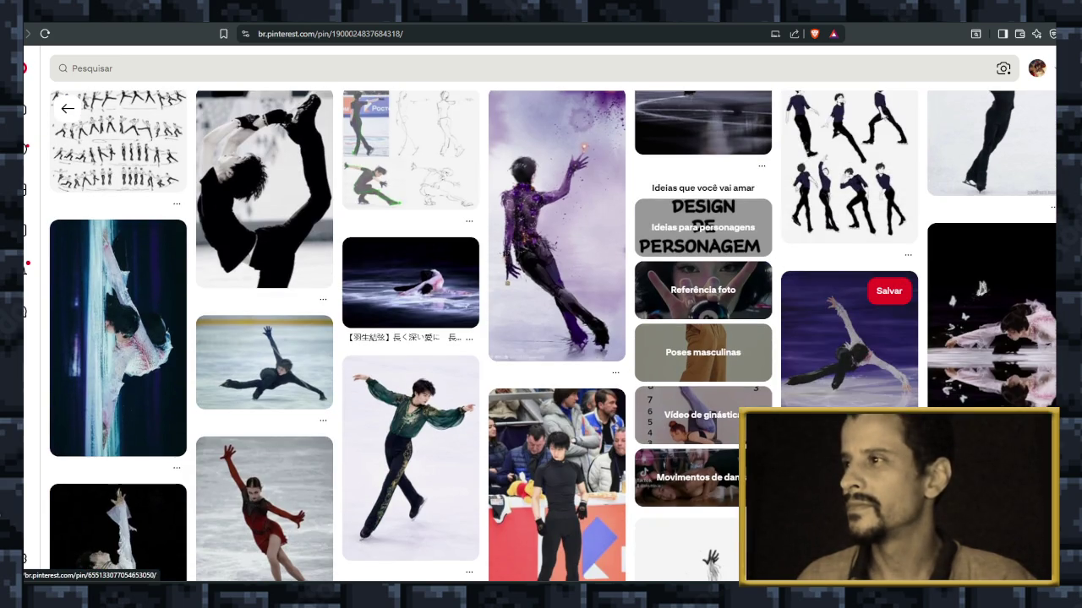
pyautogui.scroll(-2, 849, 254)
pyautogui.scroll(-3, 850, 253)
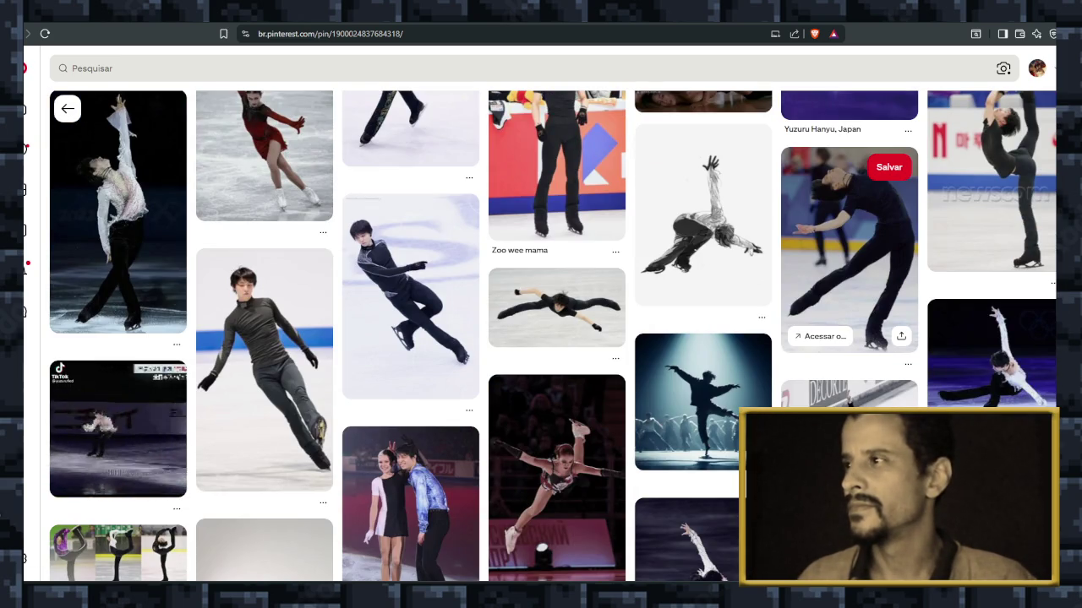
pyautogui.scroll(2, 558, 253)
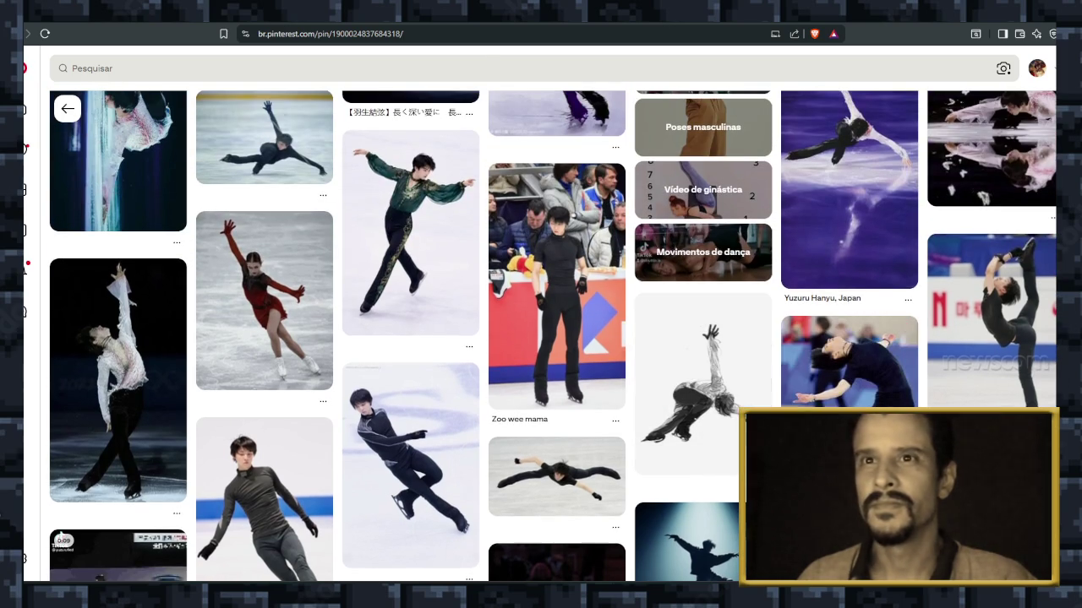
pyautogui.click(118, 380)
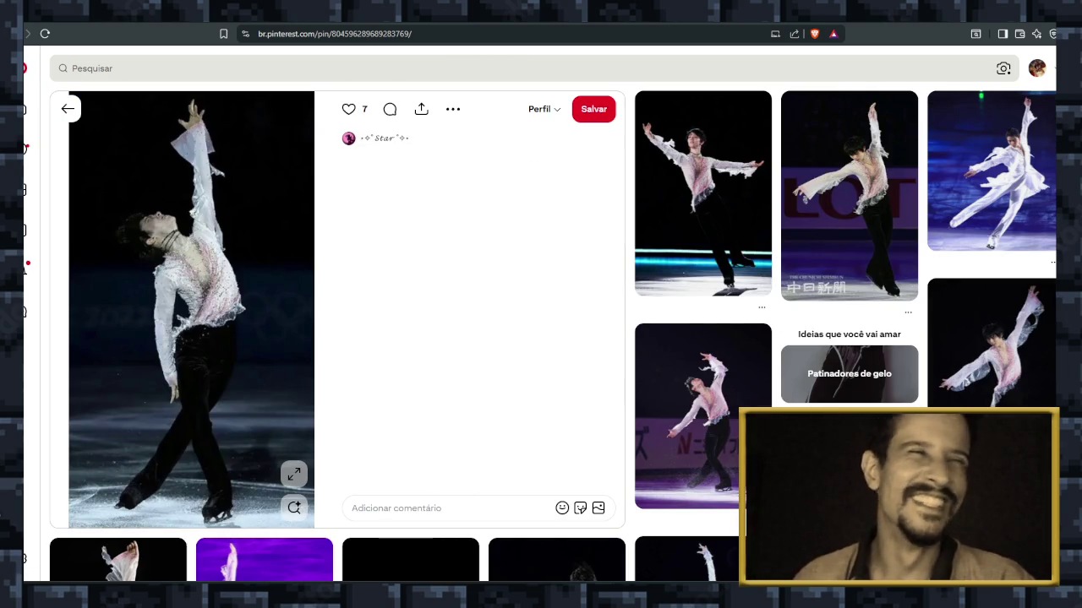
# Open the crossed-arms skater pin from the related pins and bring up the image's options.
pyautogui.scroll(-2, 557, 381)
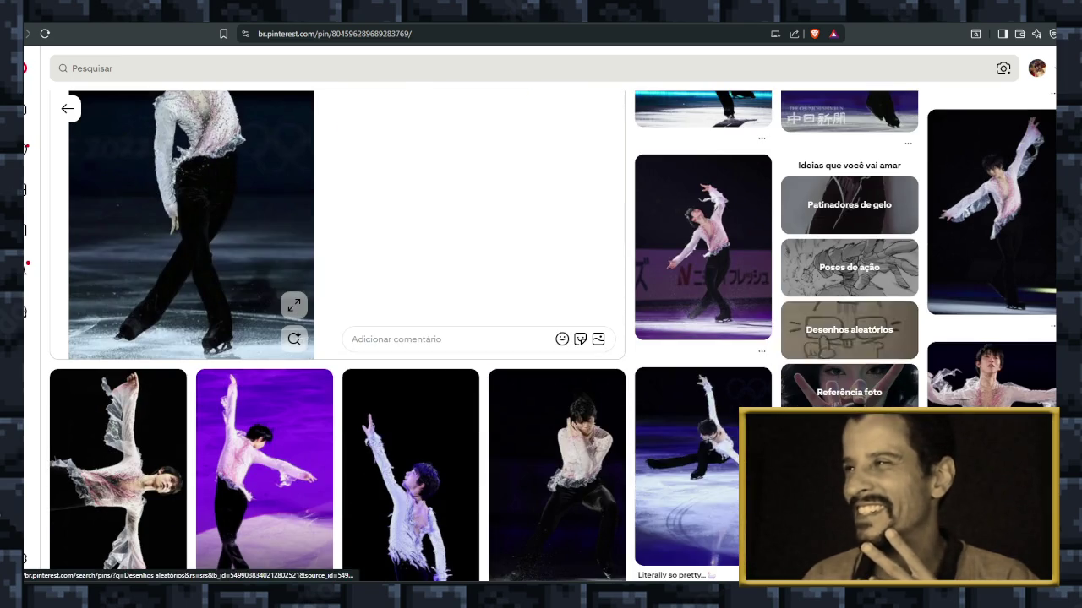
pyautogui.scroll(-3, 557, 380)
pyautogui.scroll(-2, 558, 381)
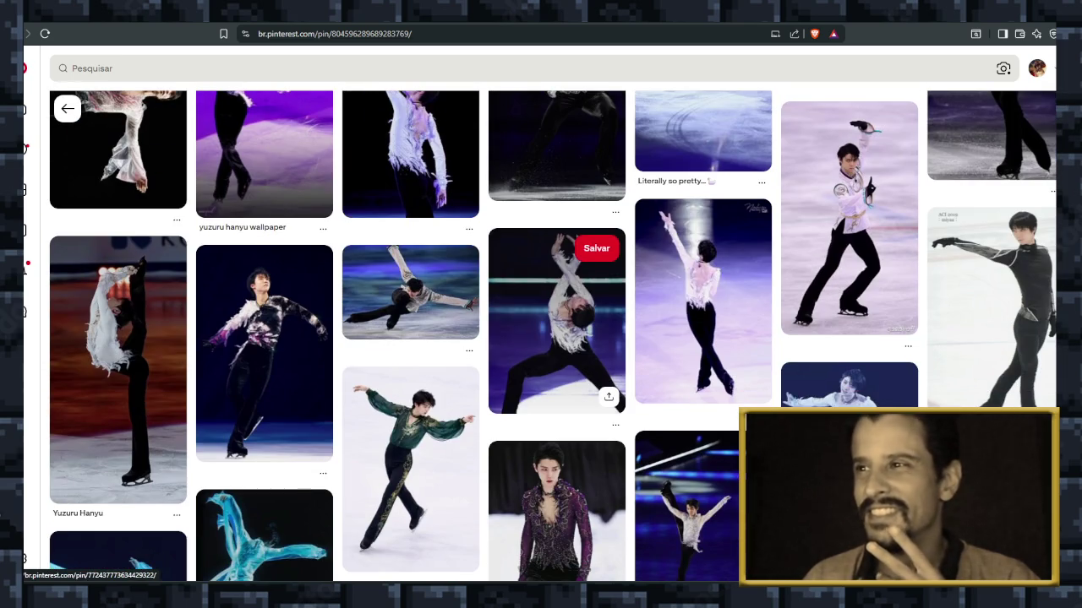
pyautogui.click(557, 329)
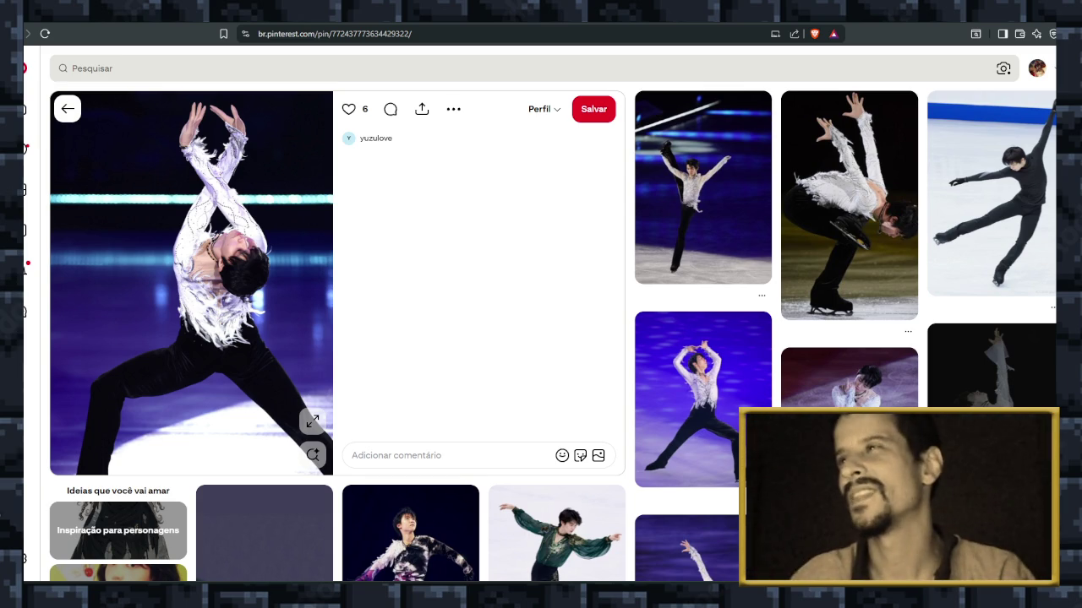
pyautogui.rightClick(232, 267)
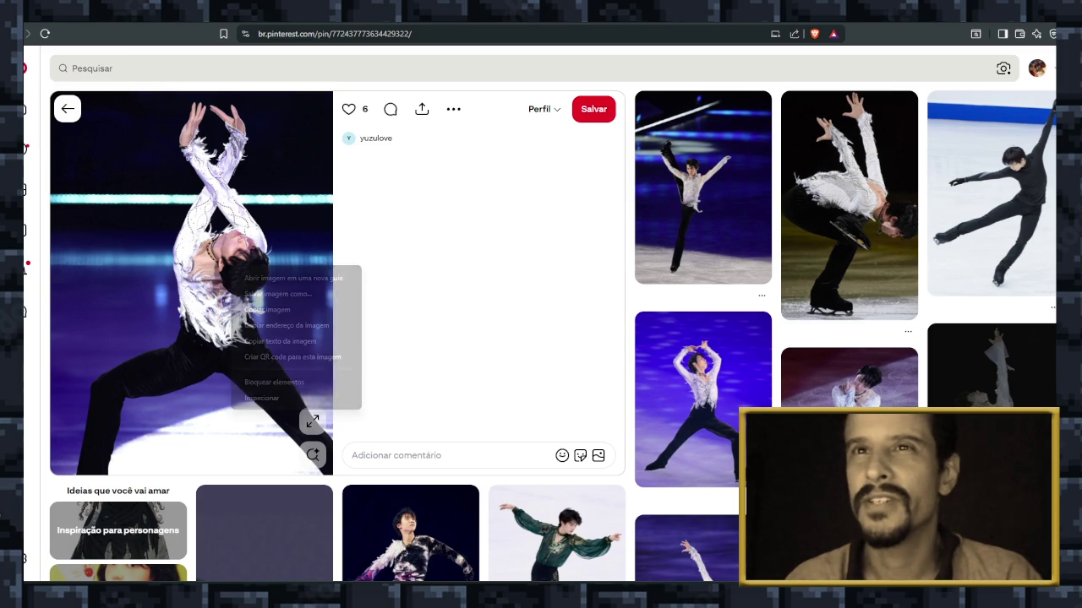
# Save the full-size crossed-arms skater image as a JPEG into Projeto Nes, then return to the pin.
pyautogui.click(254, 278)
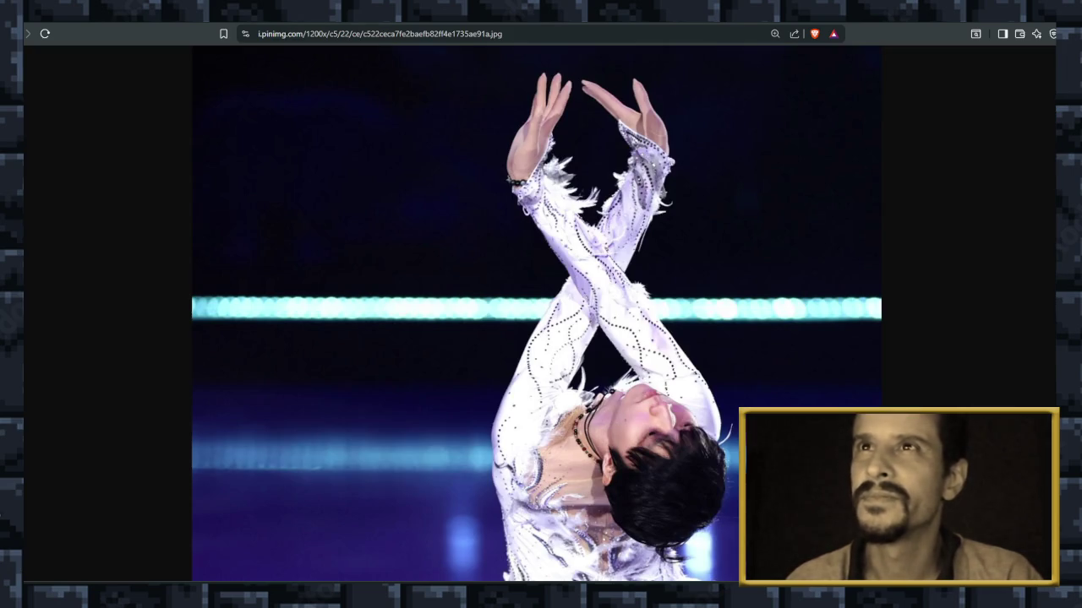
pyautogui.rightClick(574, 240)
pyautogui.click(617, 265)
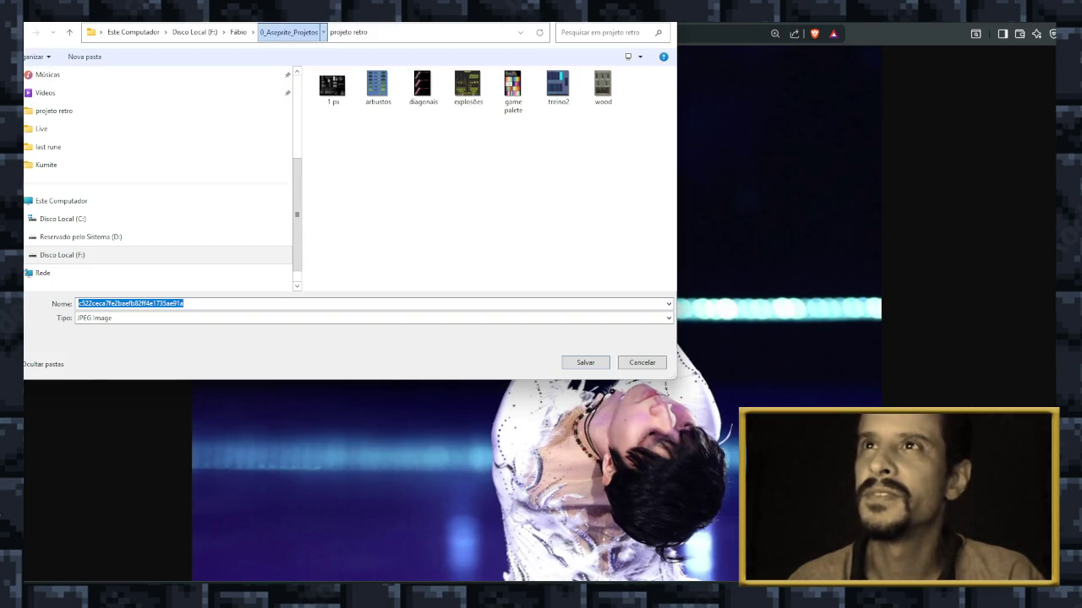
pyautogui.click(288, 31)
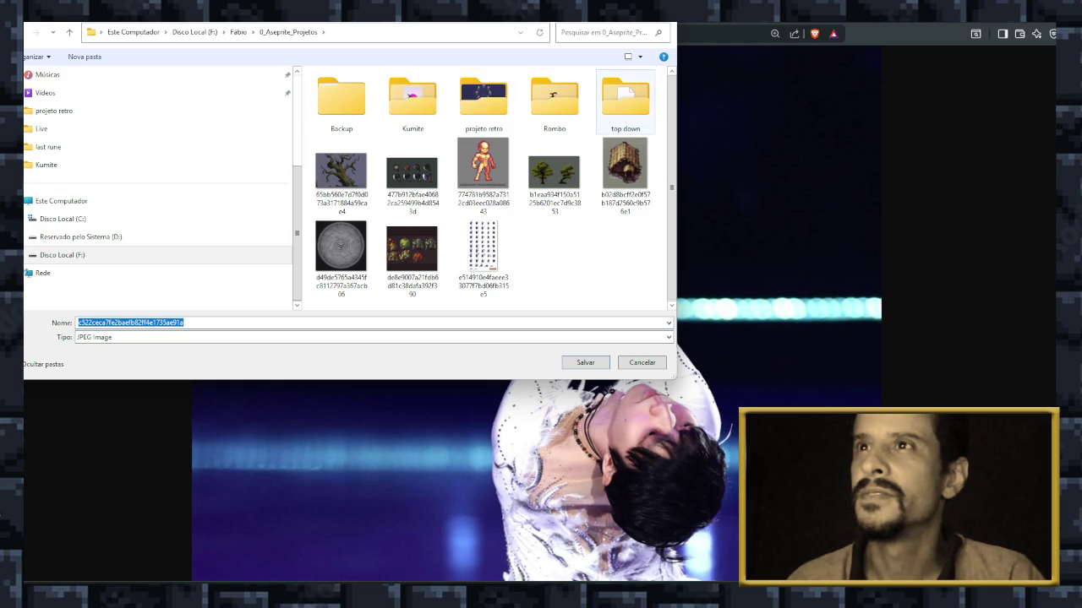
pyautogui.click(223, 32)
pyautogui.click(253, 73)
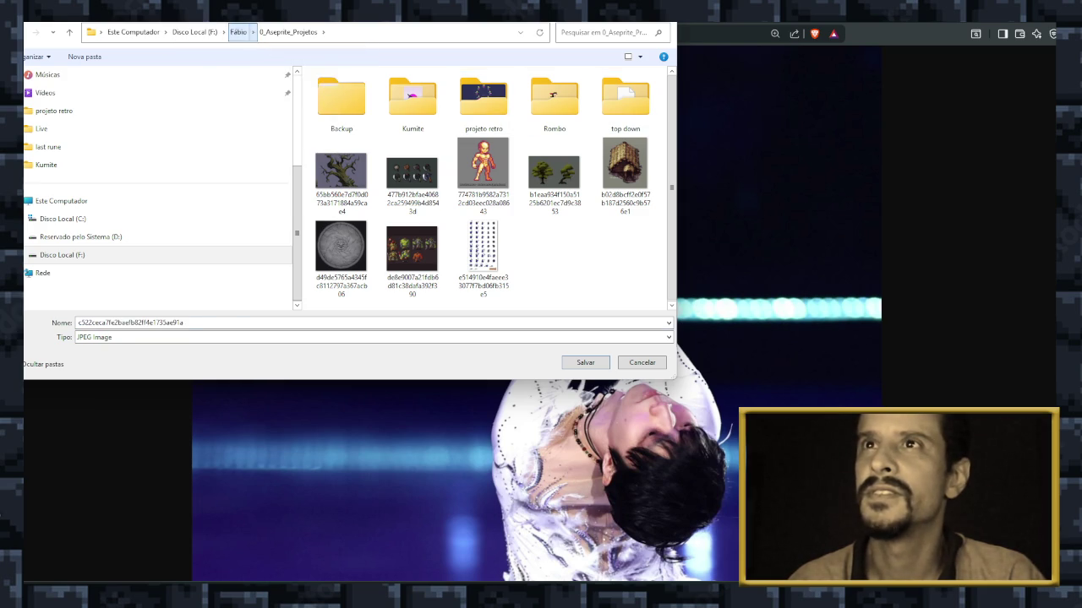
pyautogui.doubleClick(522, 100)
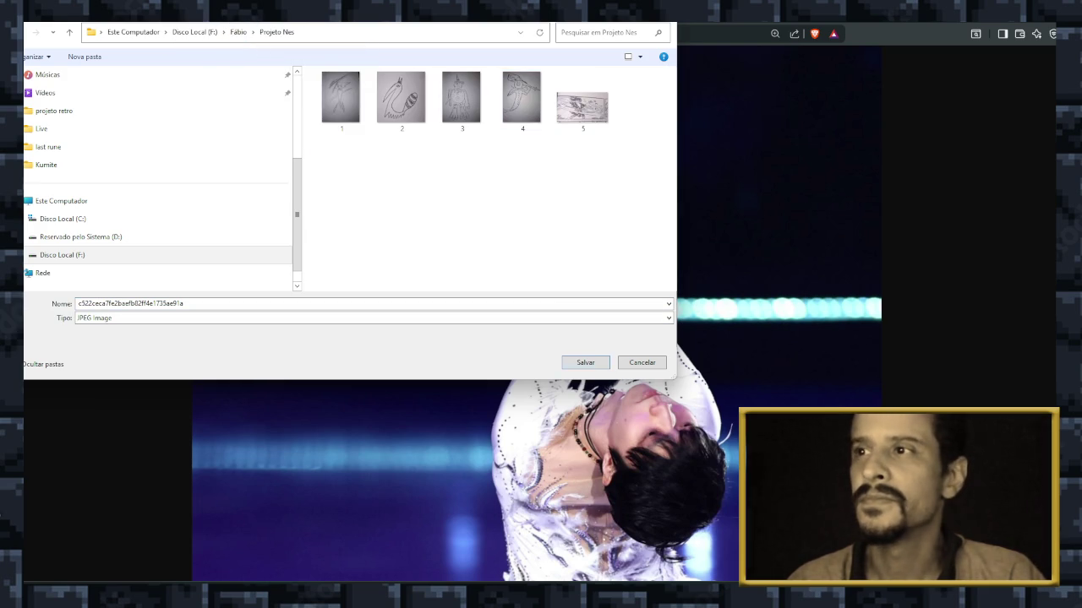
pyautogui.press('Return')
pyautogui.hotkey('alt', 'Left')
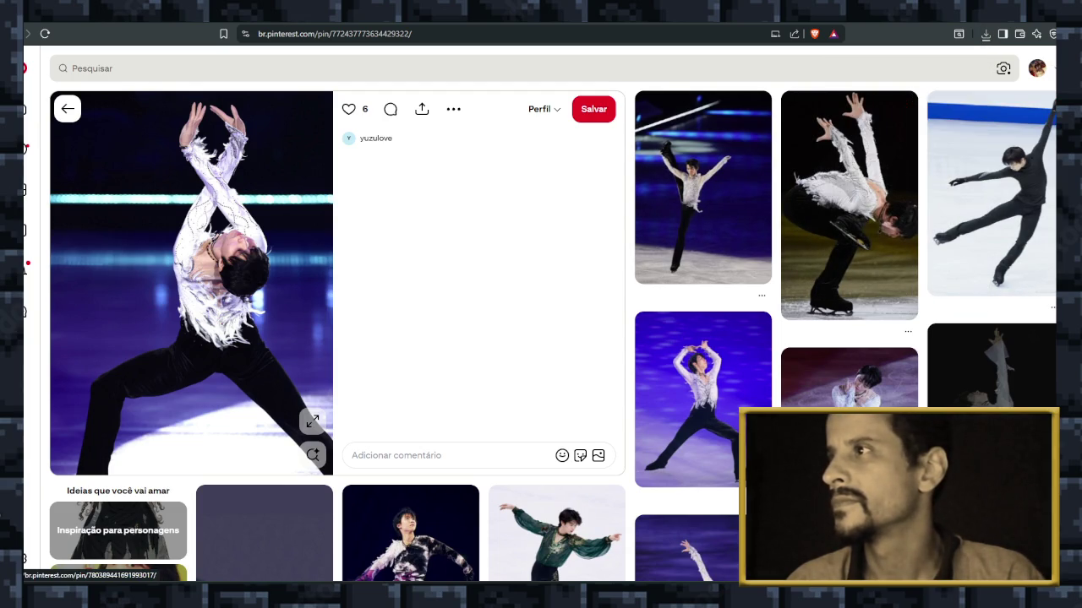
# Open the Winter Olympics Day 16 skating pin from the related grid.
pyautogui.scroll(-1, 988, 283)
pyautogui.click(988, 283)
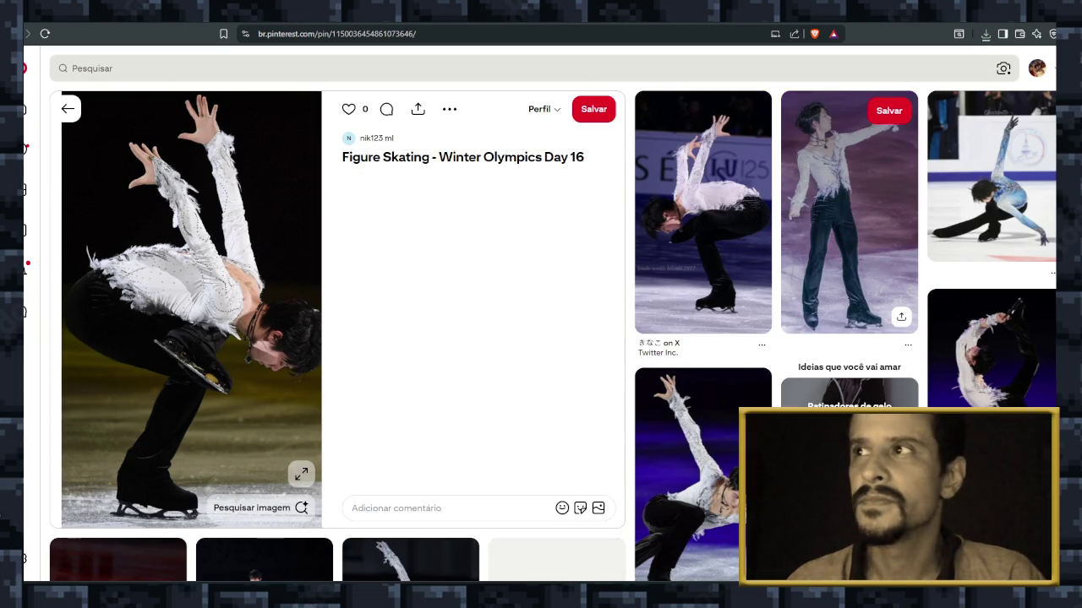
pyautogui.scroll(-2, 849, 228)
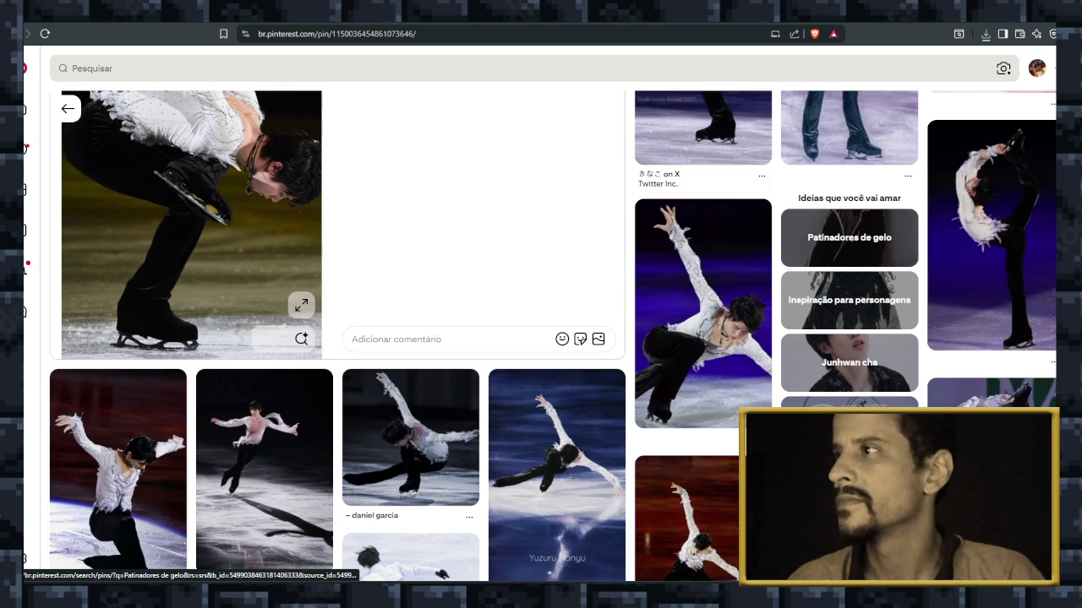
pyautogui.scroll(-1, 849, 238)
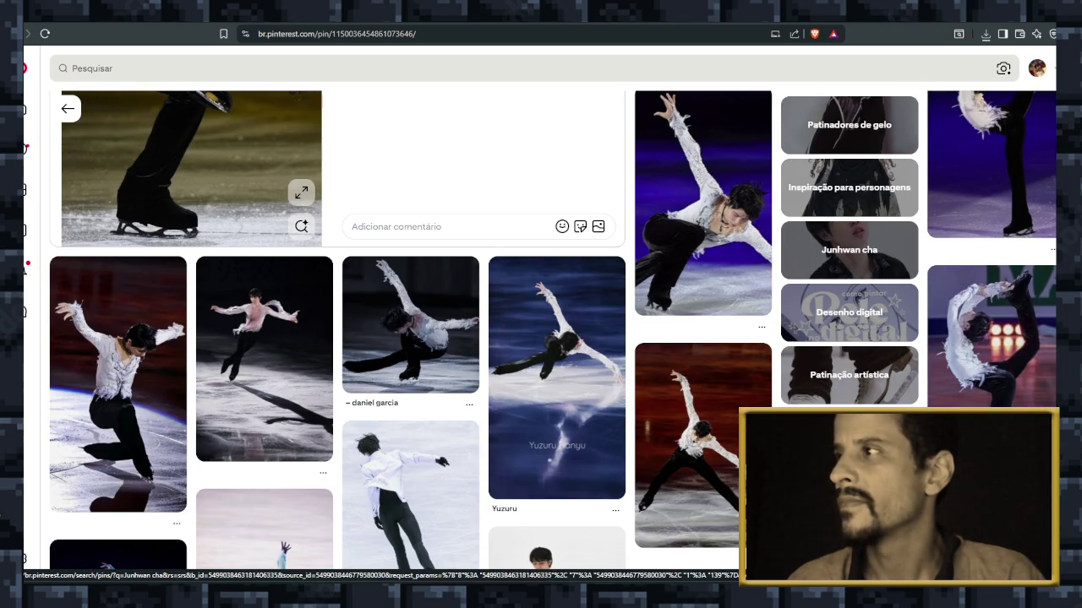
# Open the feathered-costume skater pin and scroll through its related figure-skating pins.
pyautogui.click(989, 338)
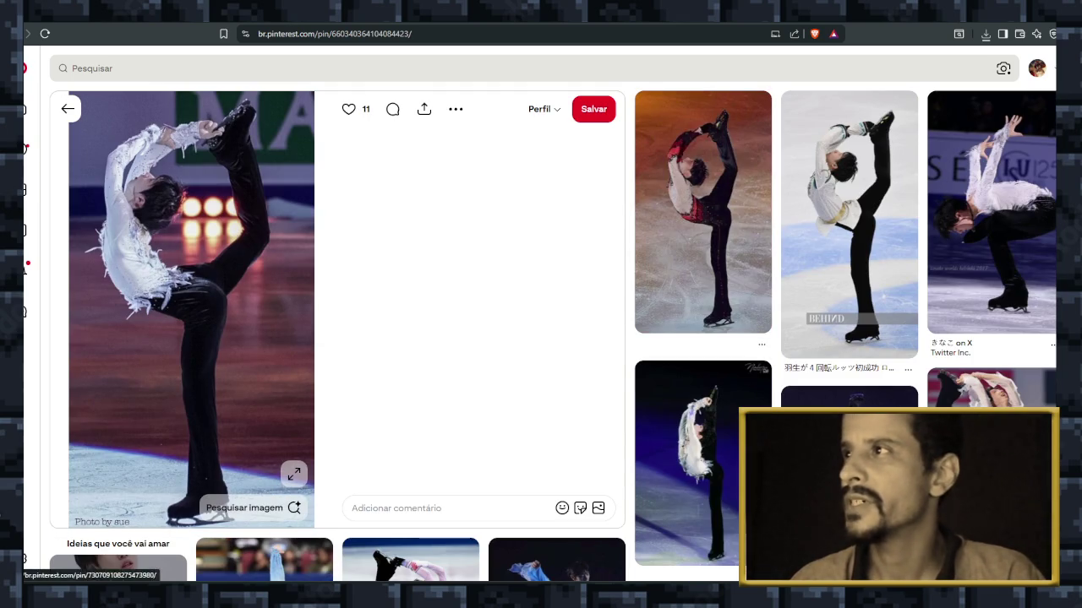
pyautogui.scroll(-2, 702, 253)
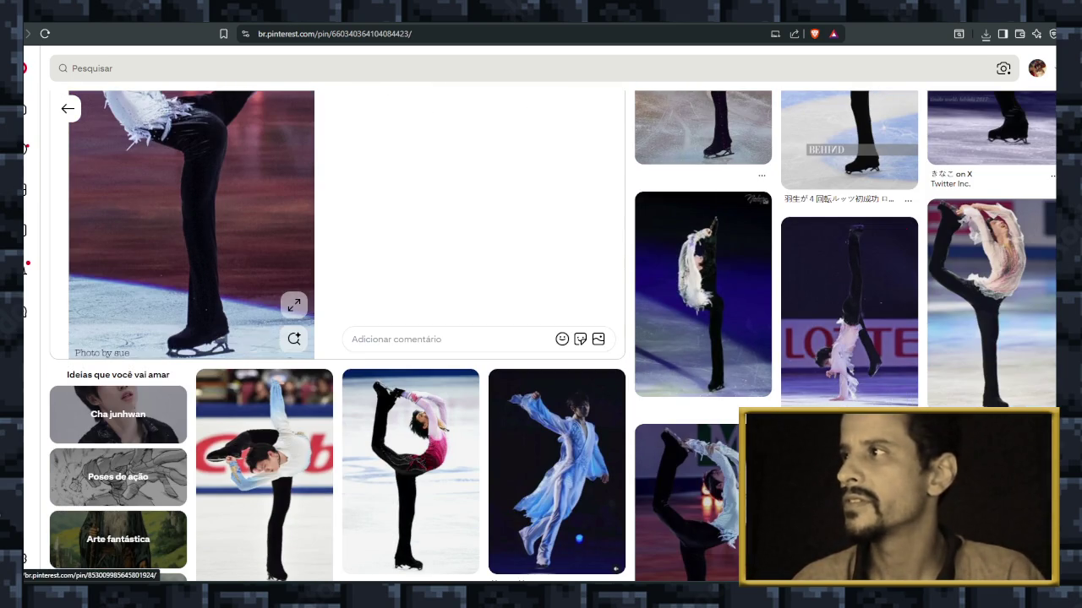
pyautogui.scroll(-2, 557, 338)
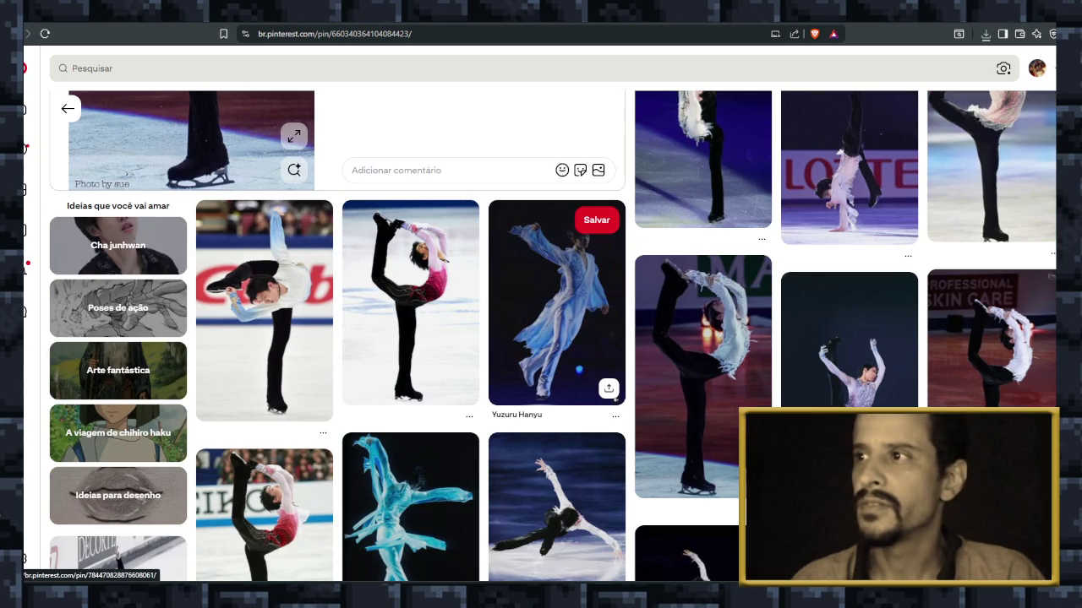
pyautogui.scroll(-2, 558, 337)
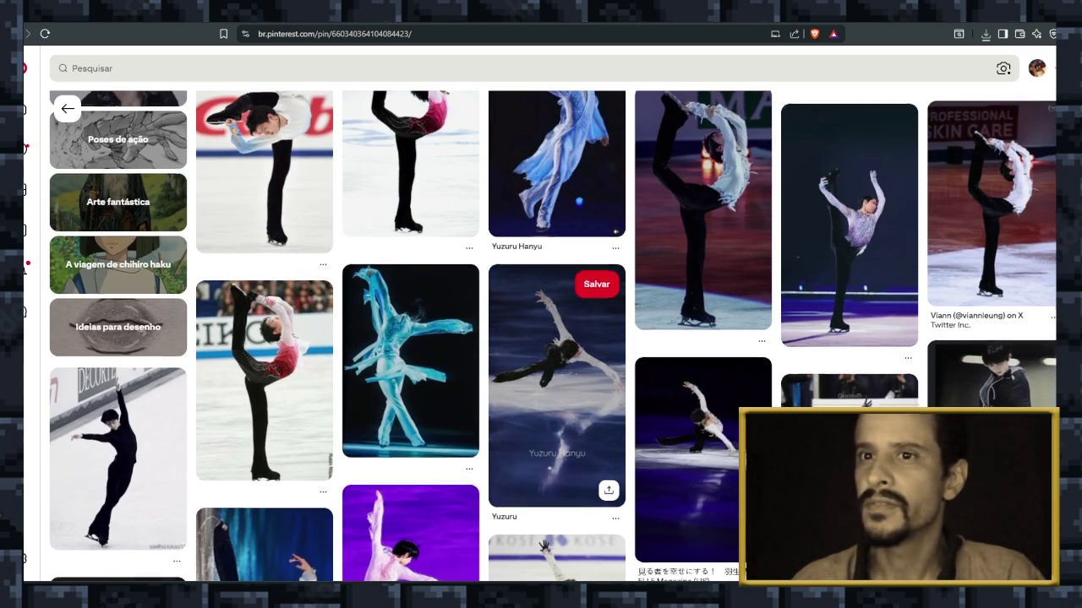
pyautogui.scroll(2, 558, 338)
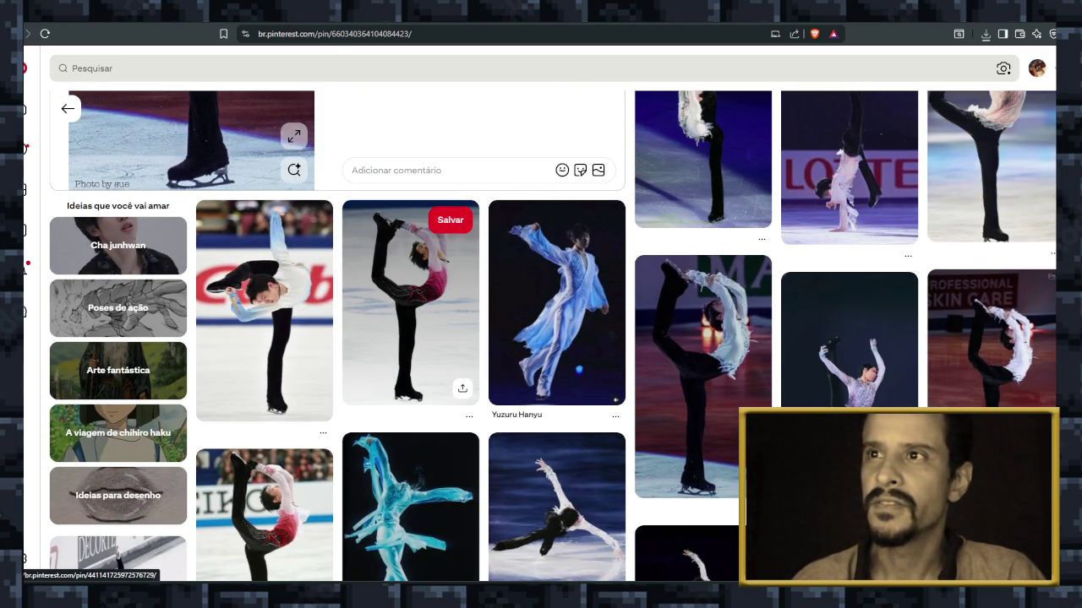
pyautogui.scroll(-2, 701, 338)
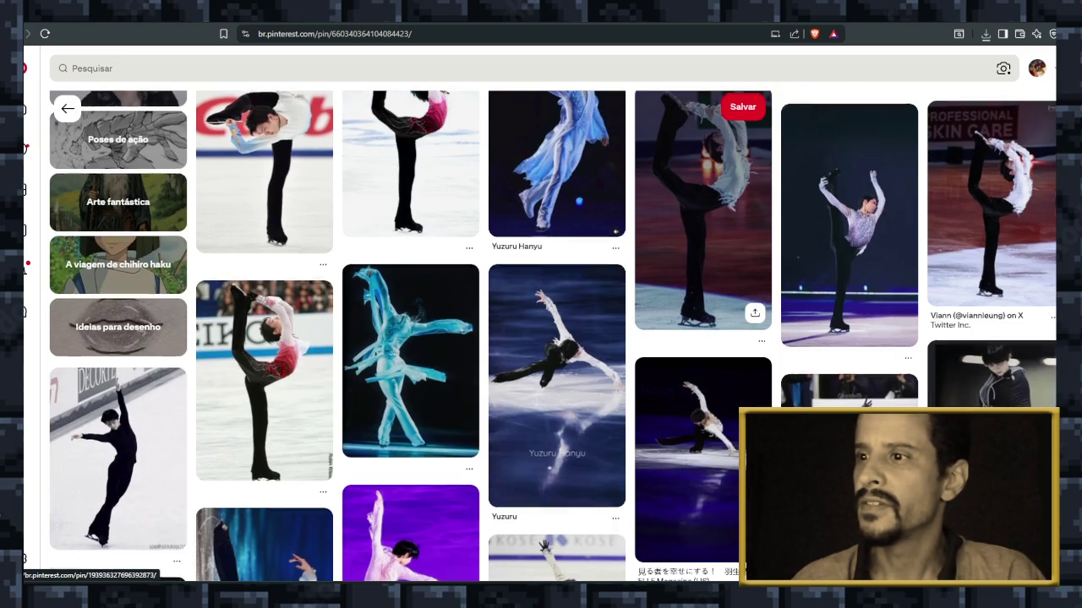
pyautogui.scroll(-2, 701, 338)
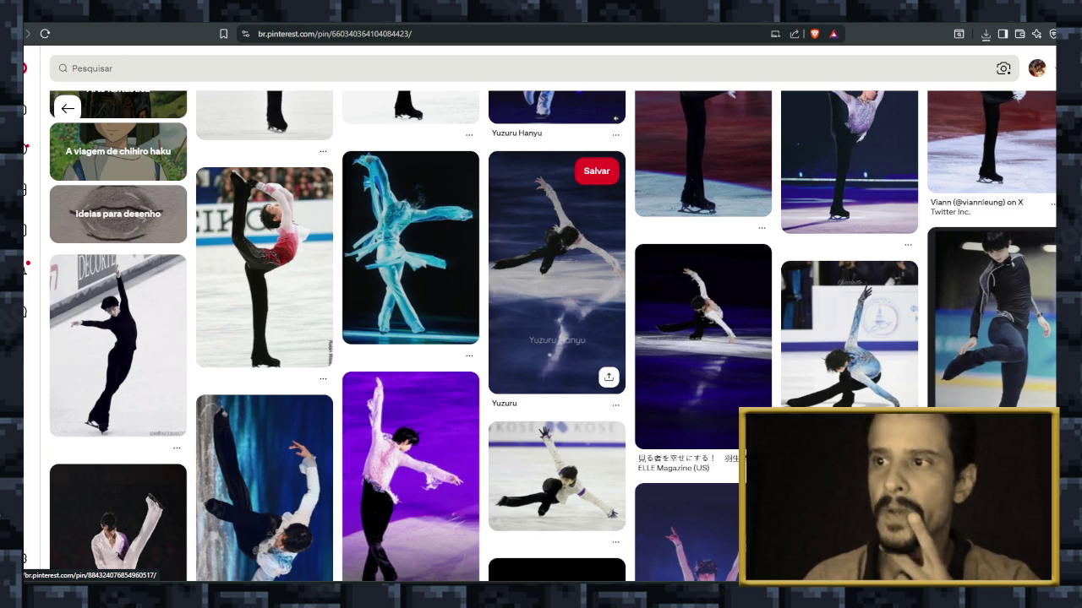
pyautogui.scroll(-1, 541, 338)
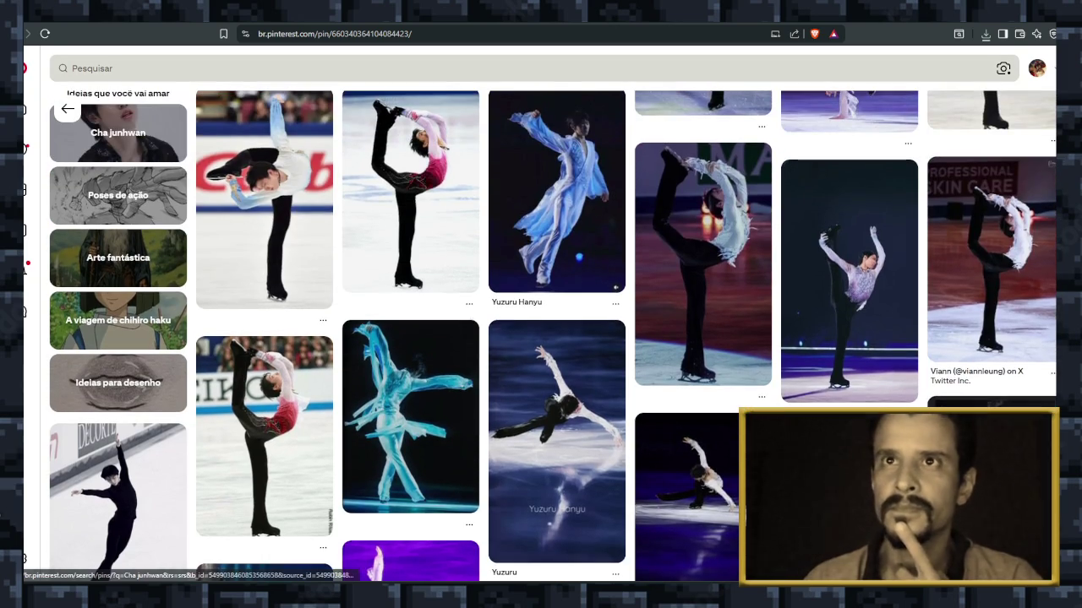
# Search Pinterest for 'astroboy' and look over the image results.
pyautogui.click(338, 68)
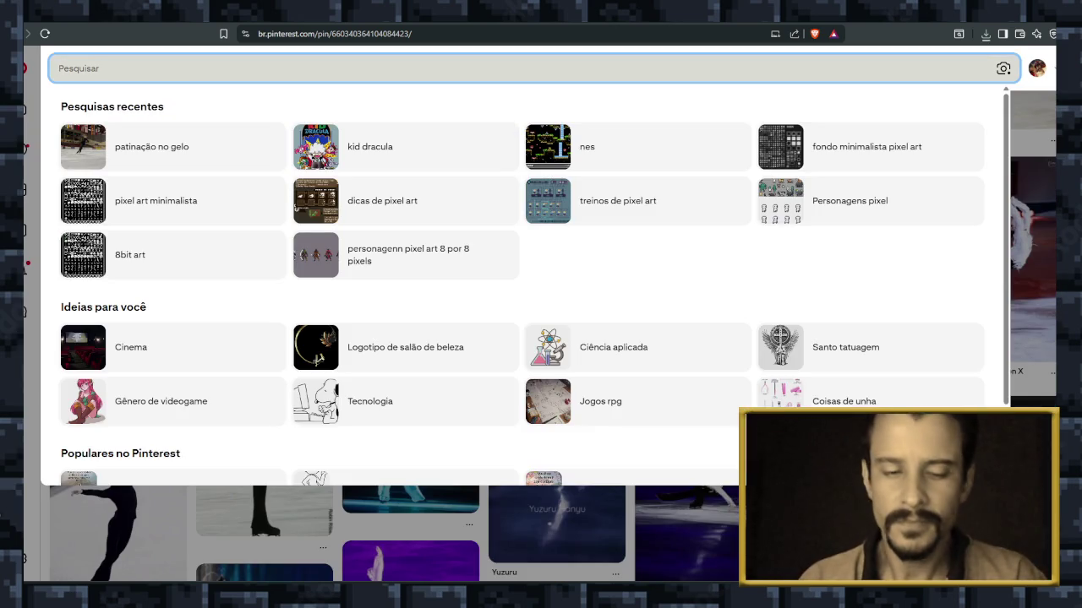
pyautogui.write('astroboy')
pyautogui.press('Return')
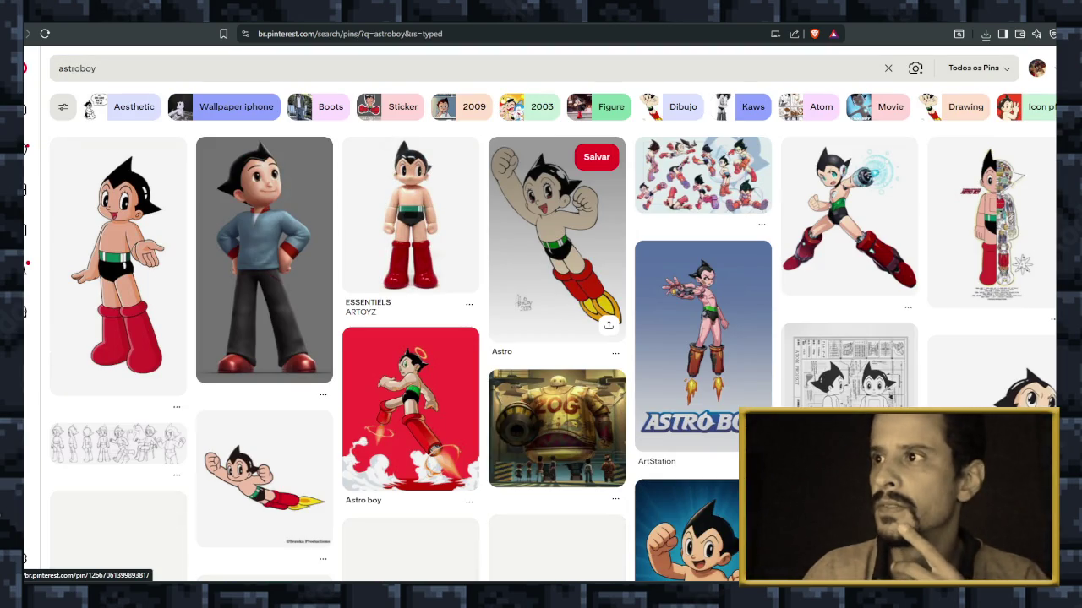
pyautogui.scroll(-2, 557, 313)
pyautogui.scroll(-2, 557, 313)
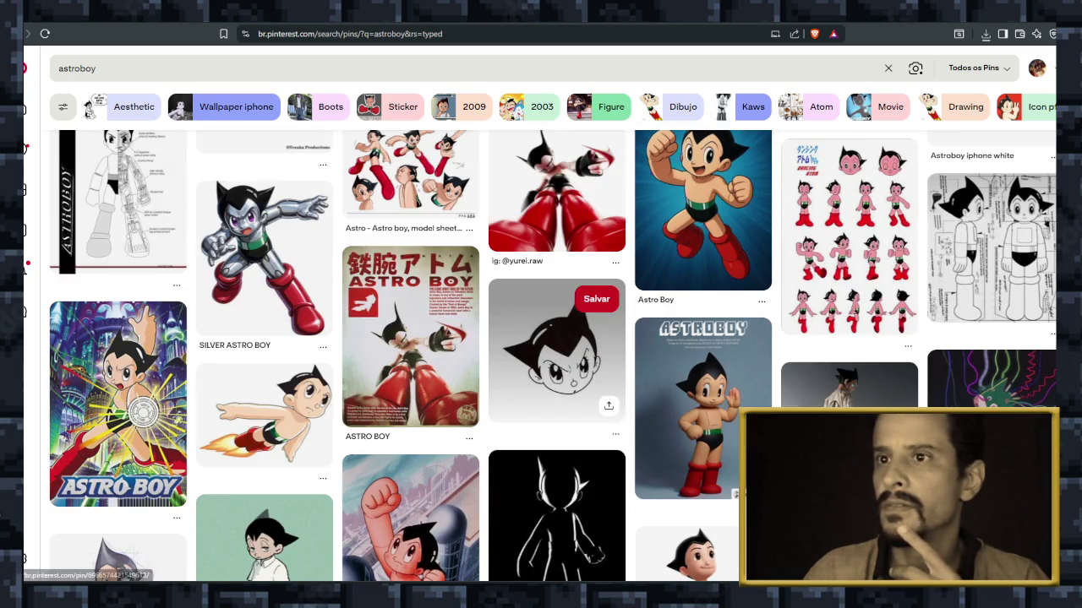
pyautogui.scroll(3, 556, 338)
pyautogui.scroll(2, 557, 338)
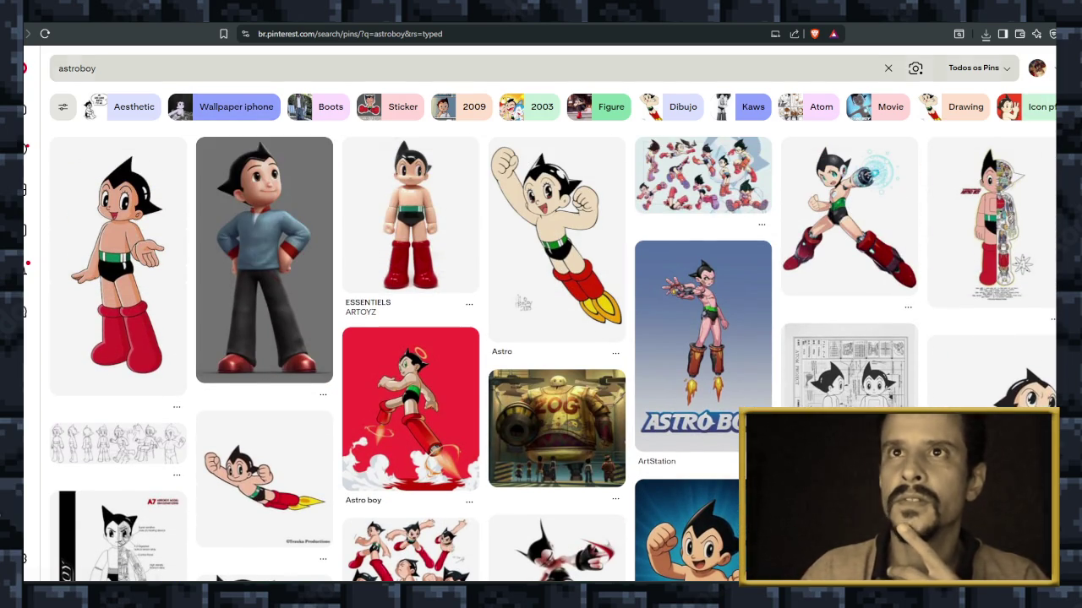
pyautogui.click(65, 68)
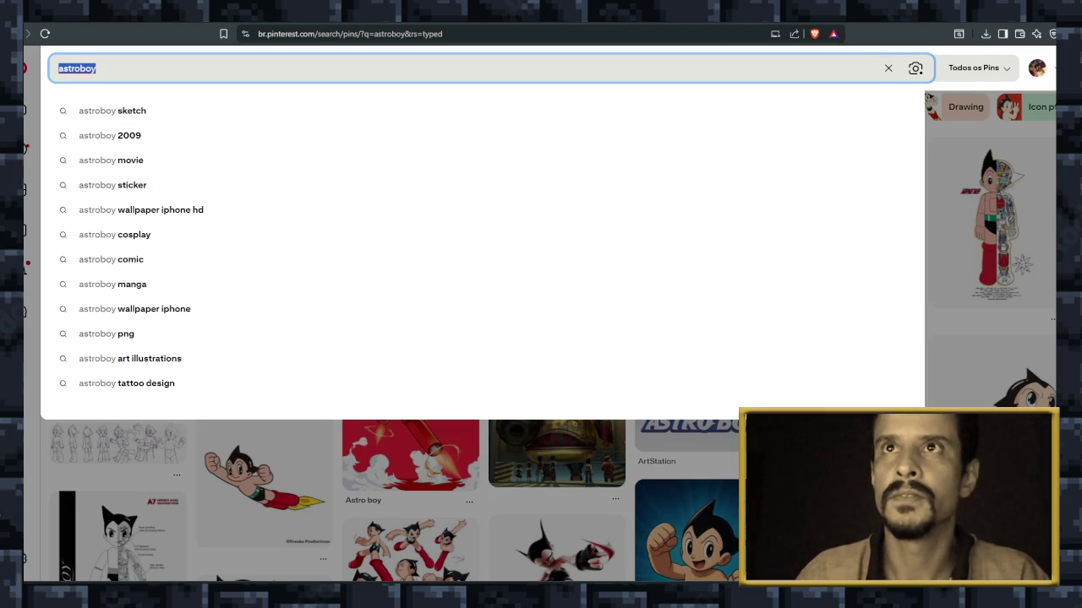
# Load youtube.com in a new browser tab.
pyautogui.hotkey('ctrl', 't')
pyautogui.write('youtube.com')
pyautogui.press('Return')
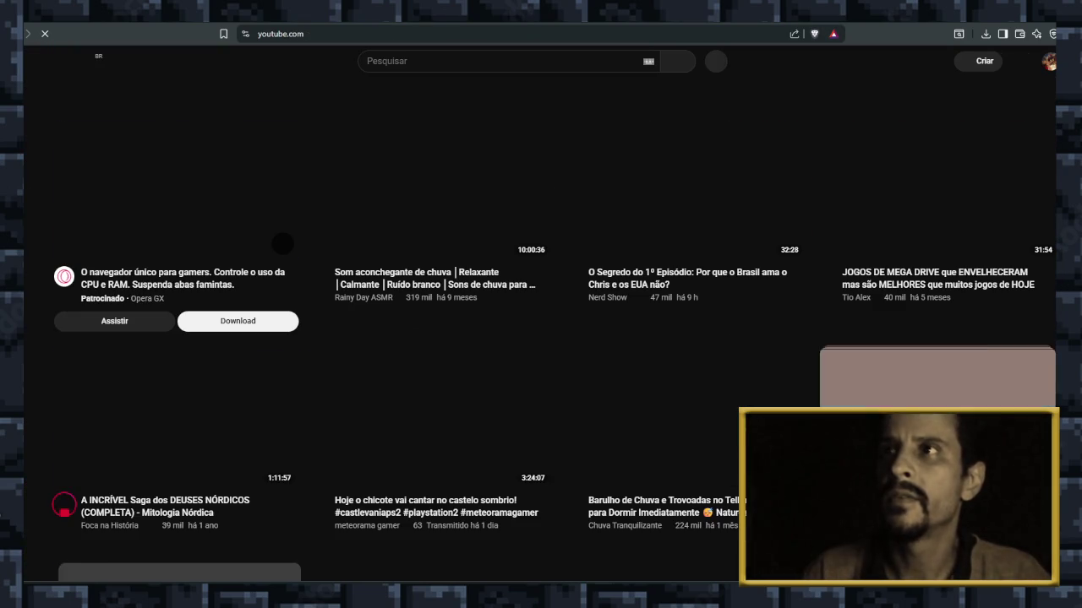
# Search YouTube for 'astroboy', then refine the query to 'astroboy omega force'.
pyautogui.press('/')
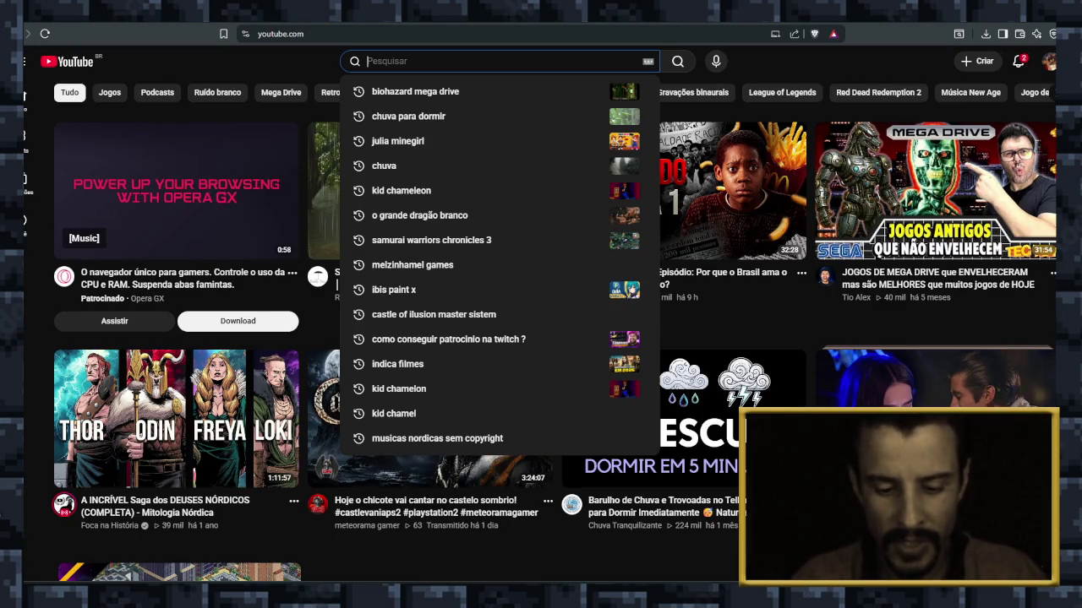
pyautogui.write('astroboy')
pyautogui.press('Return')
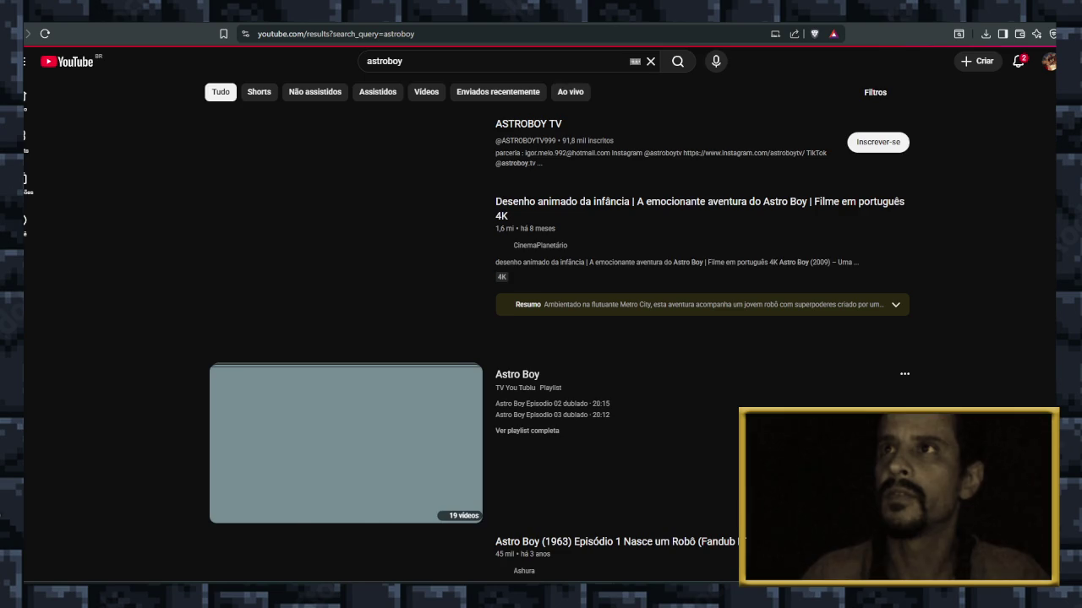
pyautogui.press('/')
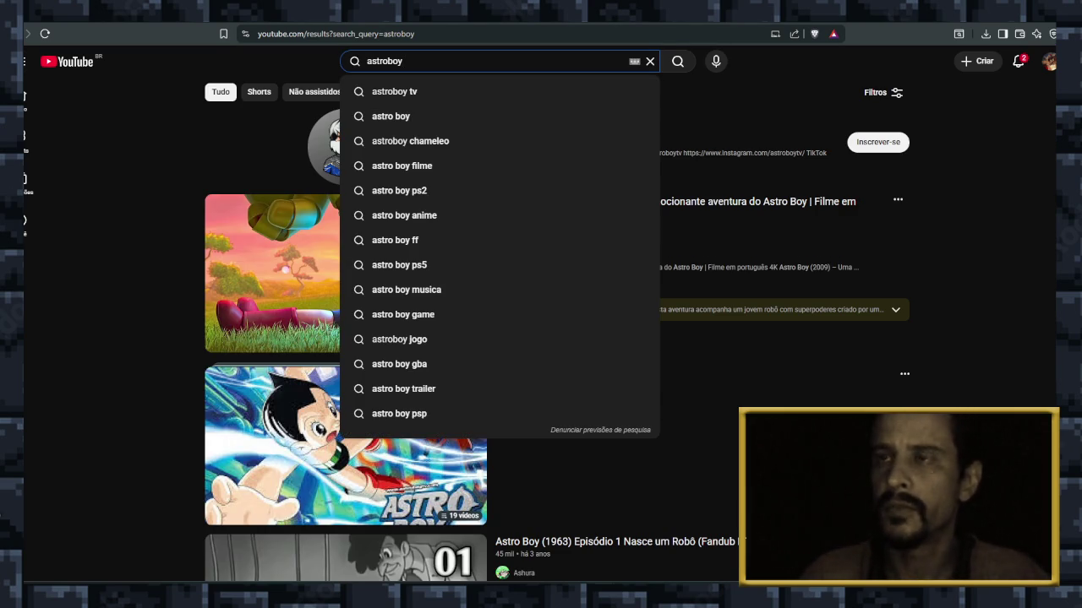
pyautogui.write(' omega fo')
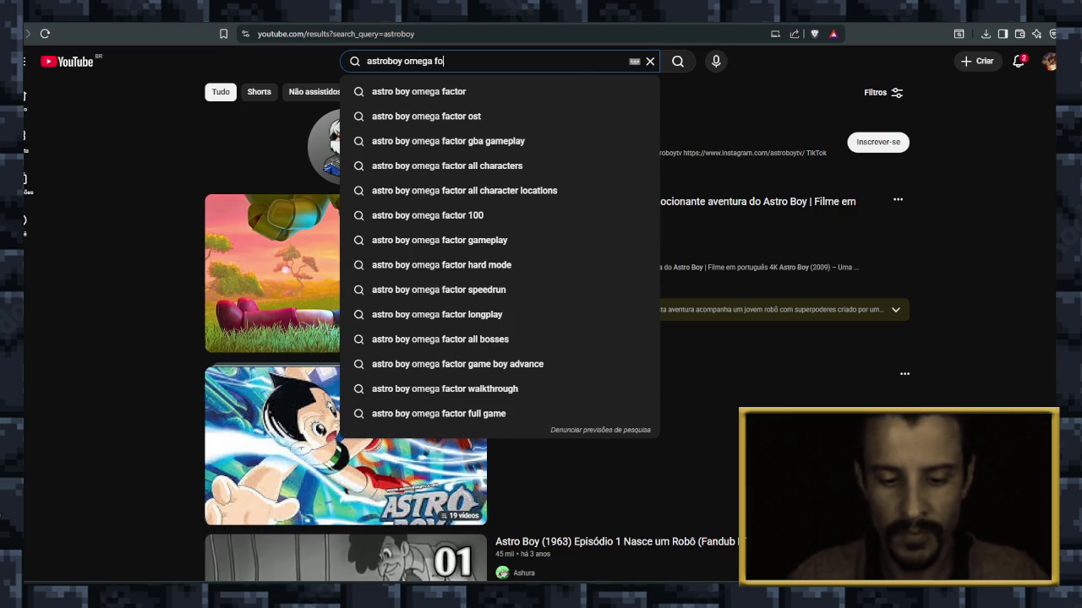
pyautogui.write('rce')
pyautogui.press('Return')
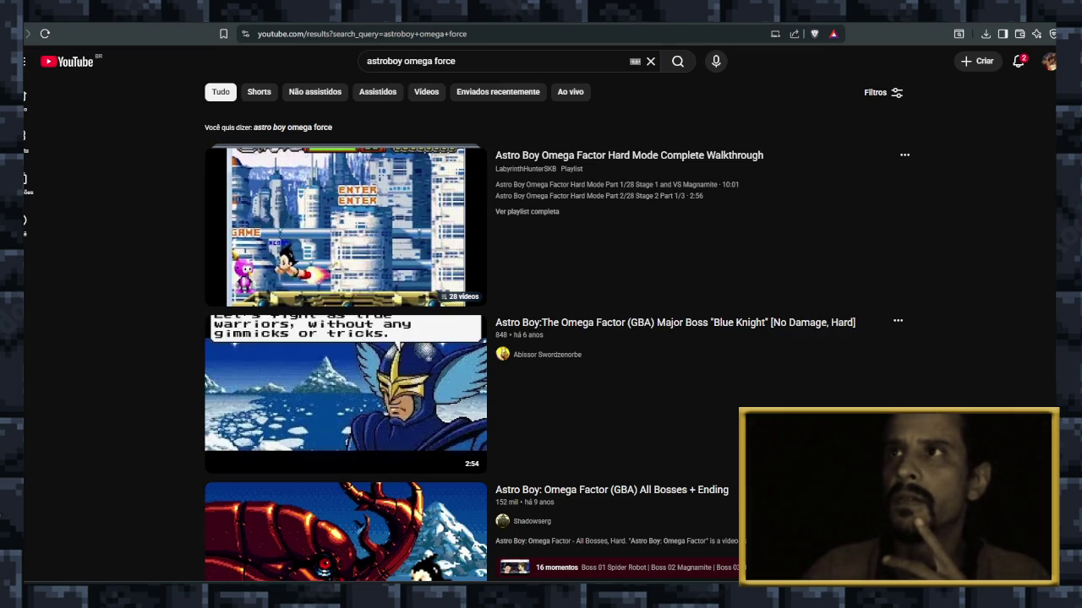
# Correct the query to the suggested 'astro boy omega factor' and run that search.
pyautogui.press('BackSpace')
pyautogui.press('BackSpace')
pyautogui.press('BackSpace')
pyautogui.press('BackSpace')
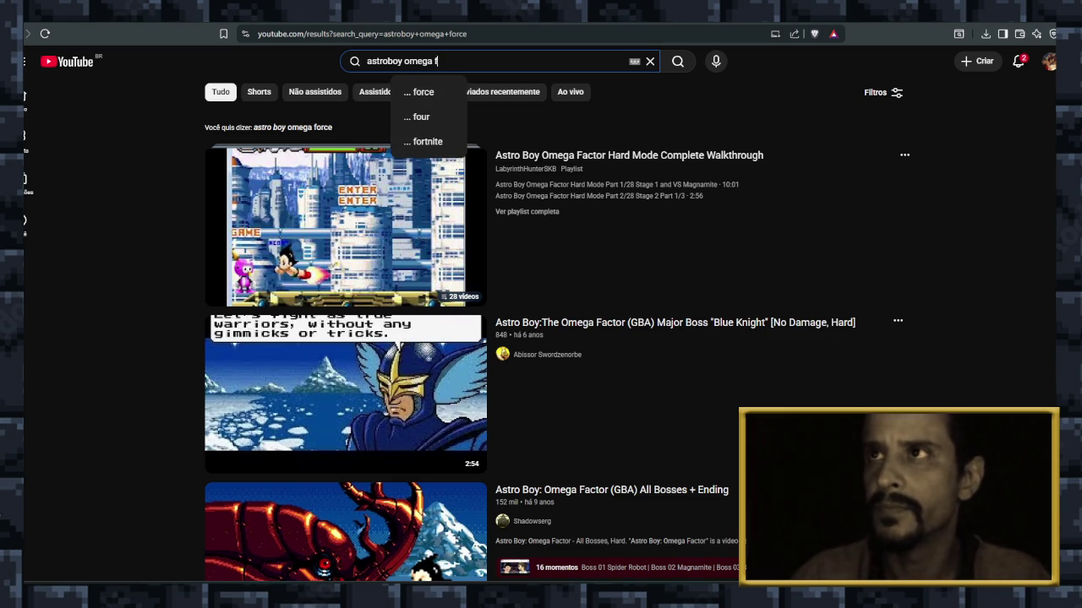
pyautogui.write('a')
pyautogui.press('Down')
pyautogui.press('Return')
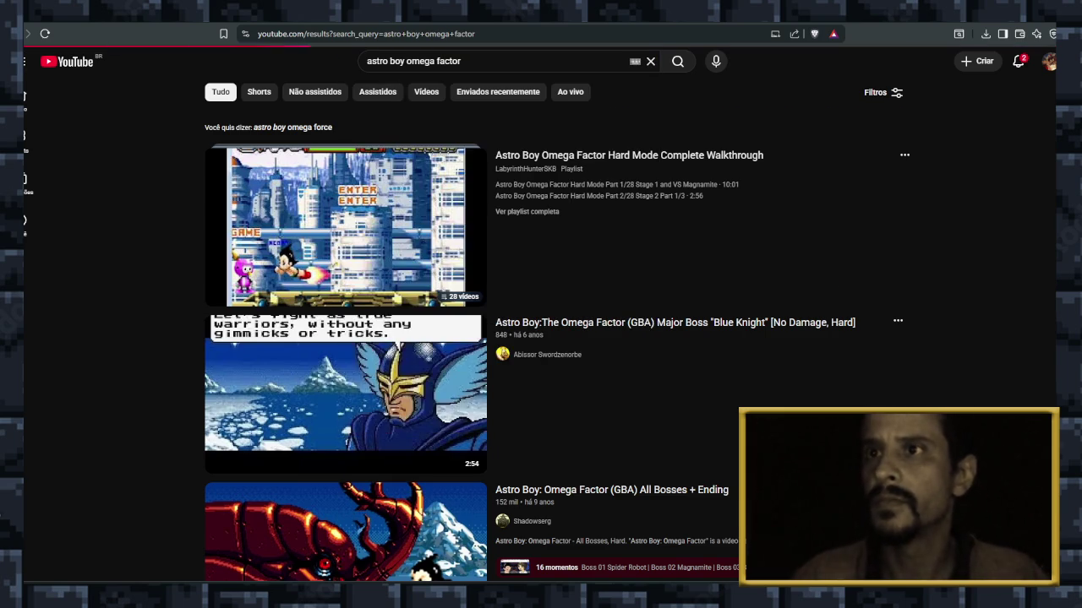
# Scroll the 'astro boy omega factor' results down to the GBA longplay videos.
pyautogui.scroll(-2, 346, 254)
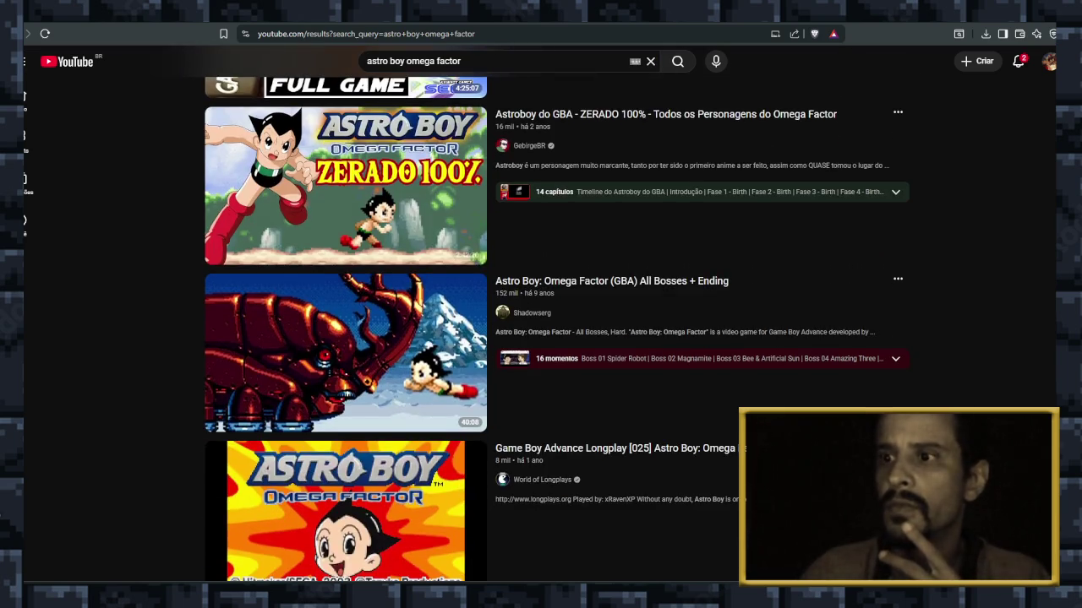
pyautogui.scroll(-3, 557, 314)
pyautogui.scroll(-2, 557, 314)
pyautogui.scroll(-5, 346, 211)
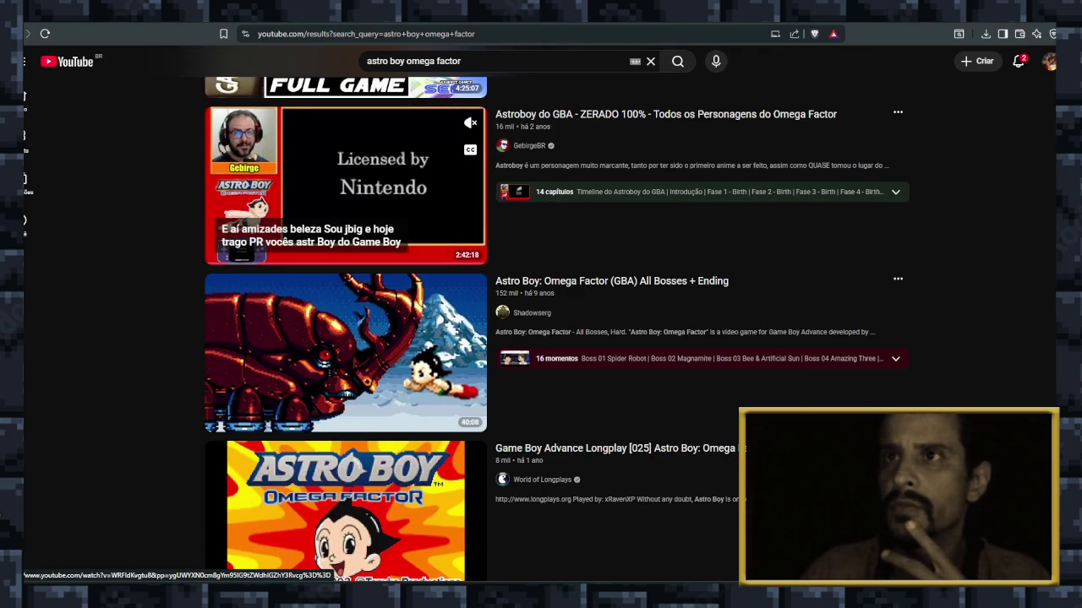
pyautogui.scroll(-1, 346, 253)
pyautogui.scroll(-2, 346, 254)
pyautogui.scroll(2, 346, 253)
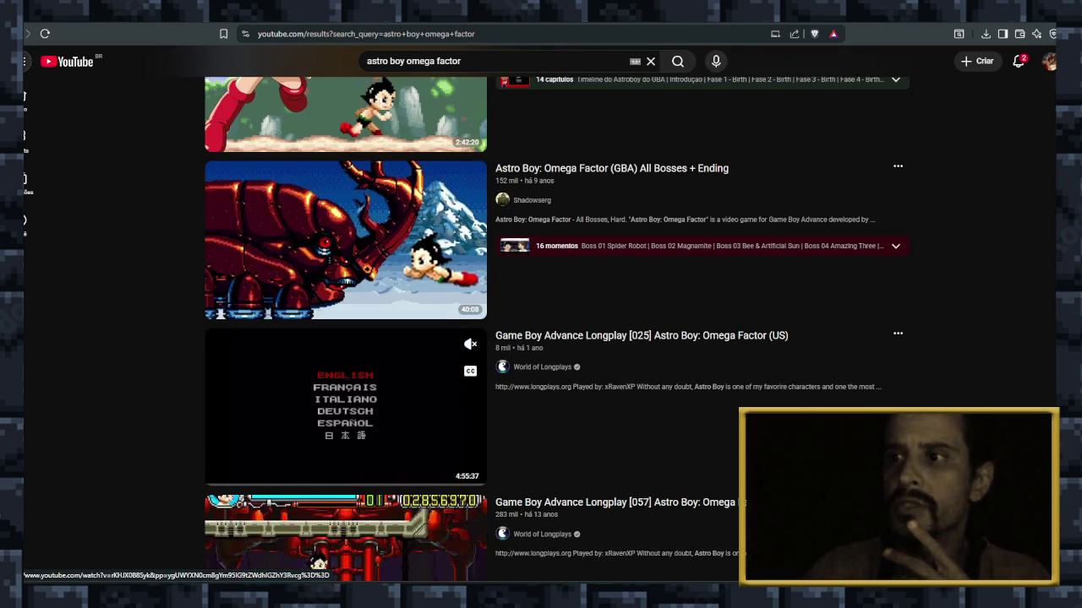
# Play the Longplay [025] Astro Boy: Omega Factor video and skip ahead to about 42:31.
pyautogui.click(346, 406)
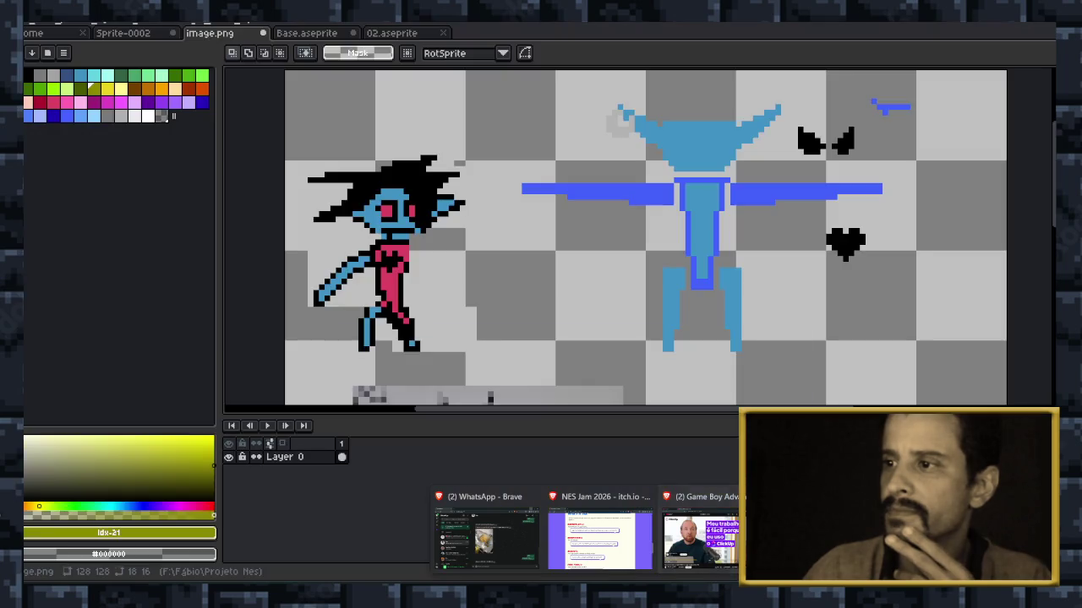
pyautogui.click(700, 533)
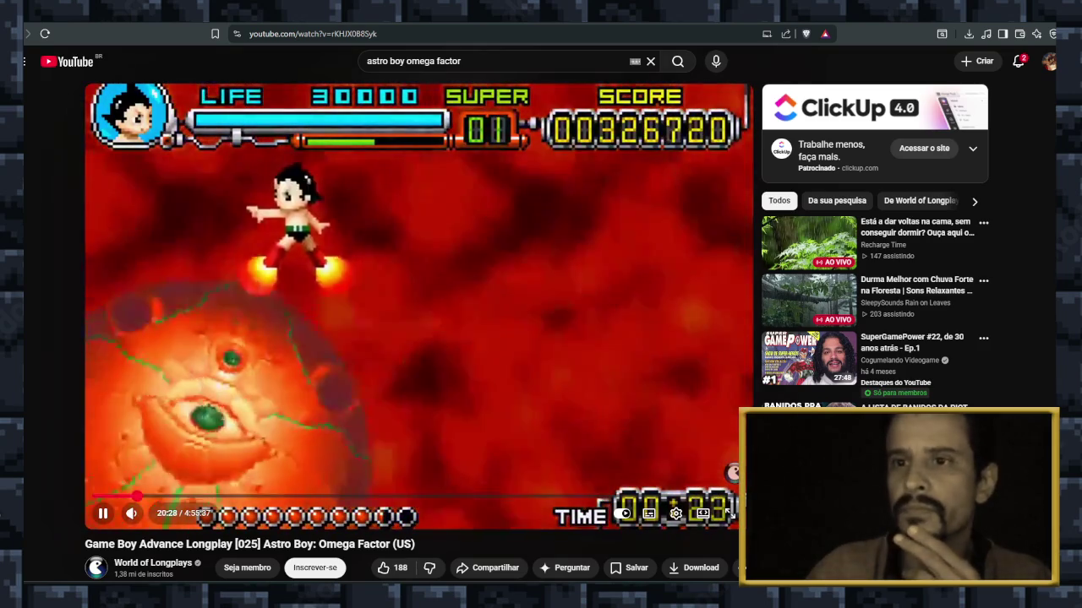
pyautogui.moveTo(136, 497); pyautogui.dragTo(194, 497)
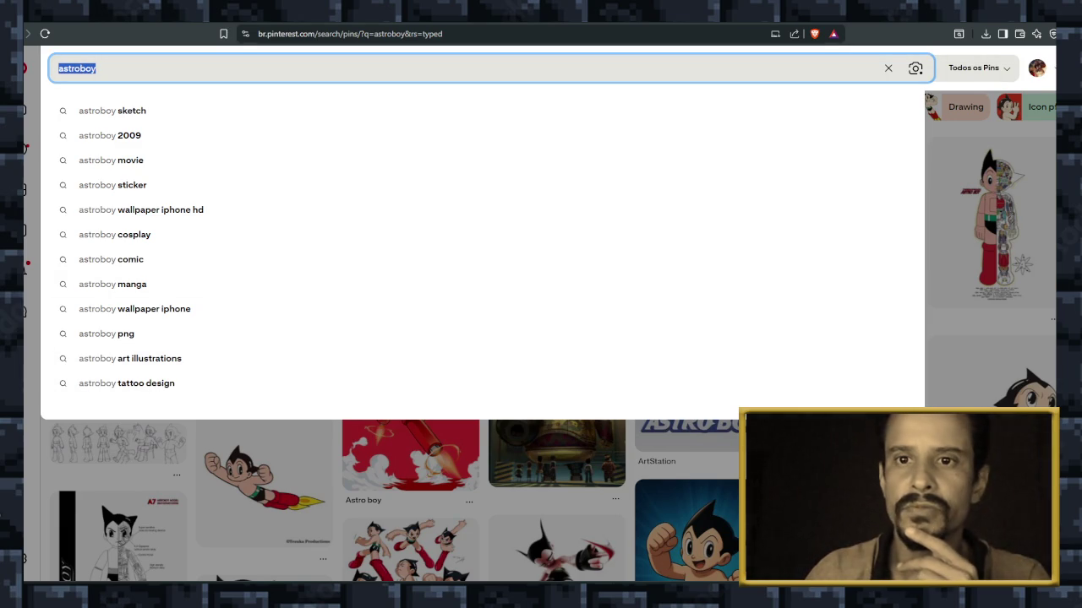
# Dismiss the Pinterest search suggestions, browse the figure-skating spin pins, then open a new tab.
pyautogui.press('Escape')
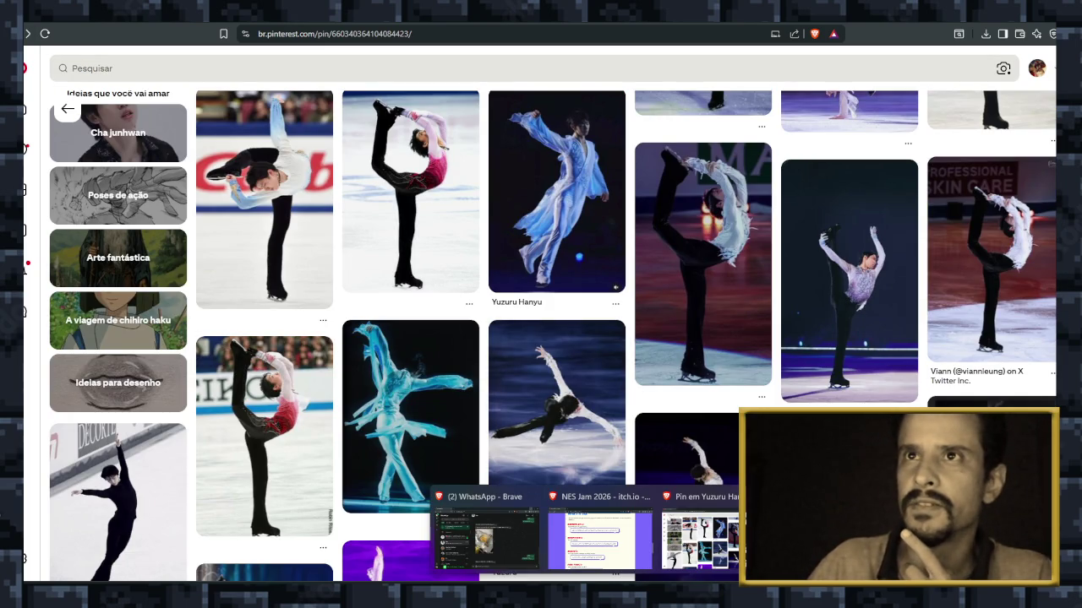
pyautogui.hotkey('ctrl', 't')
# Load youtube.com, then open the Georgian Dance With Knives link shared in the Discord DM.
pyautogui.write('youtube.com')
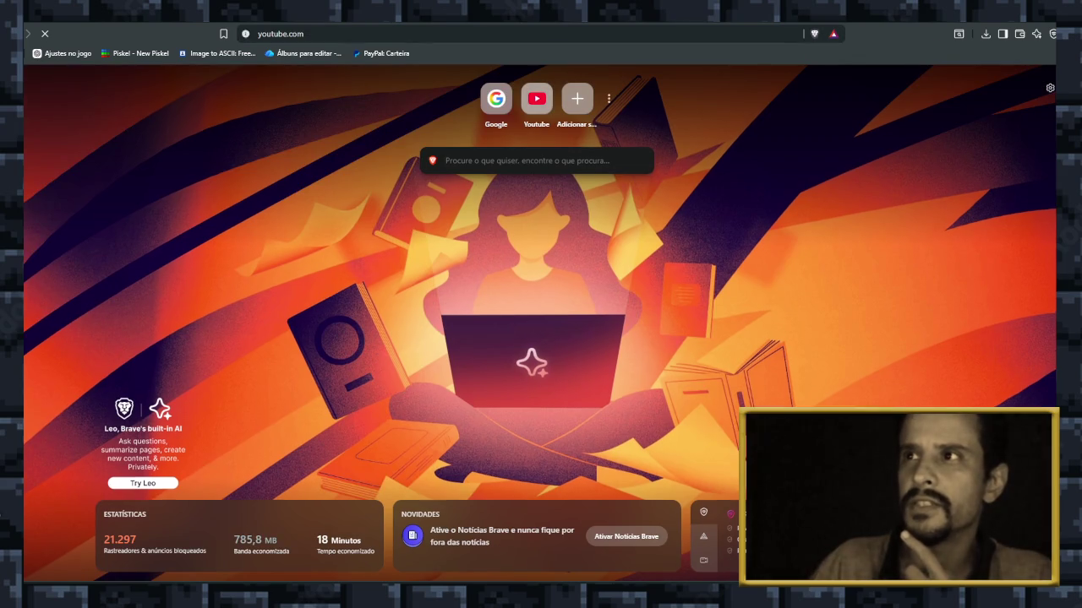
pyautogui.press('Return')
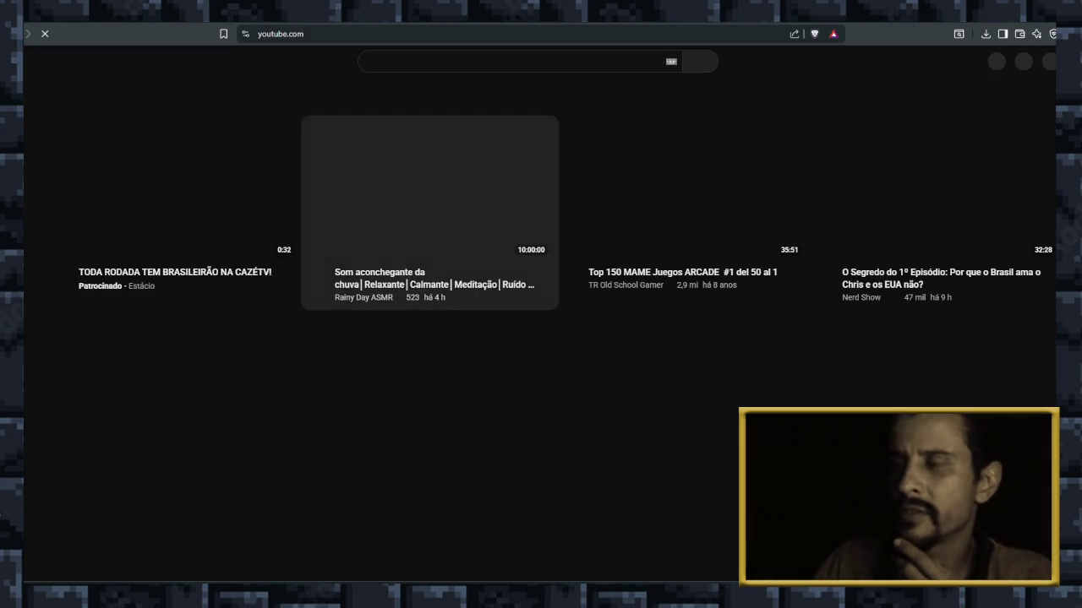
pyautogui.hotkey('alt', 'Tab')
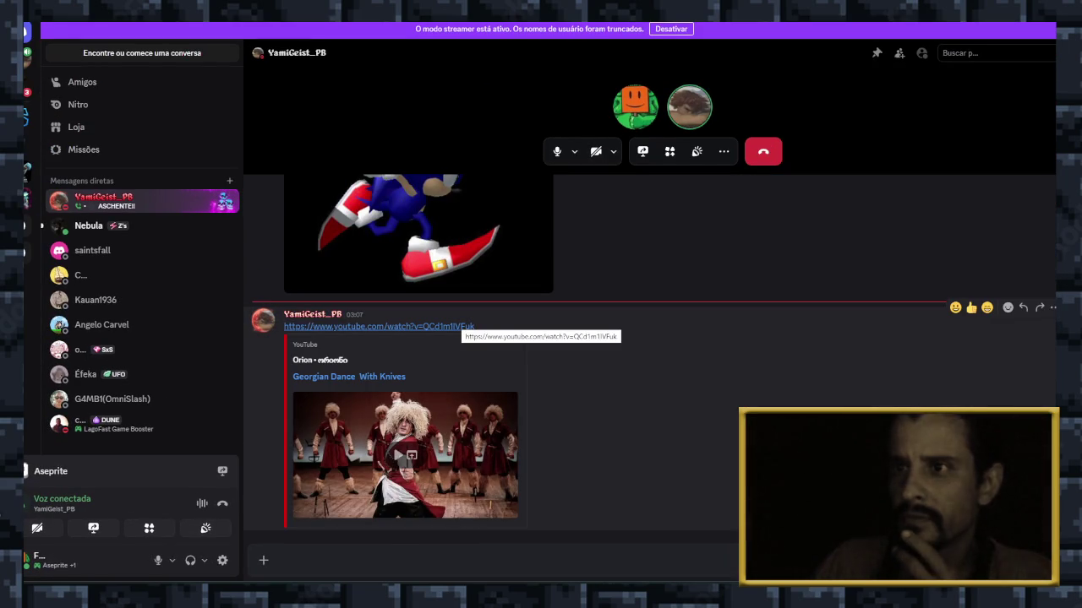
pyautogui.click(461, 327)
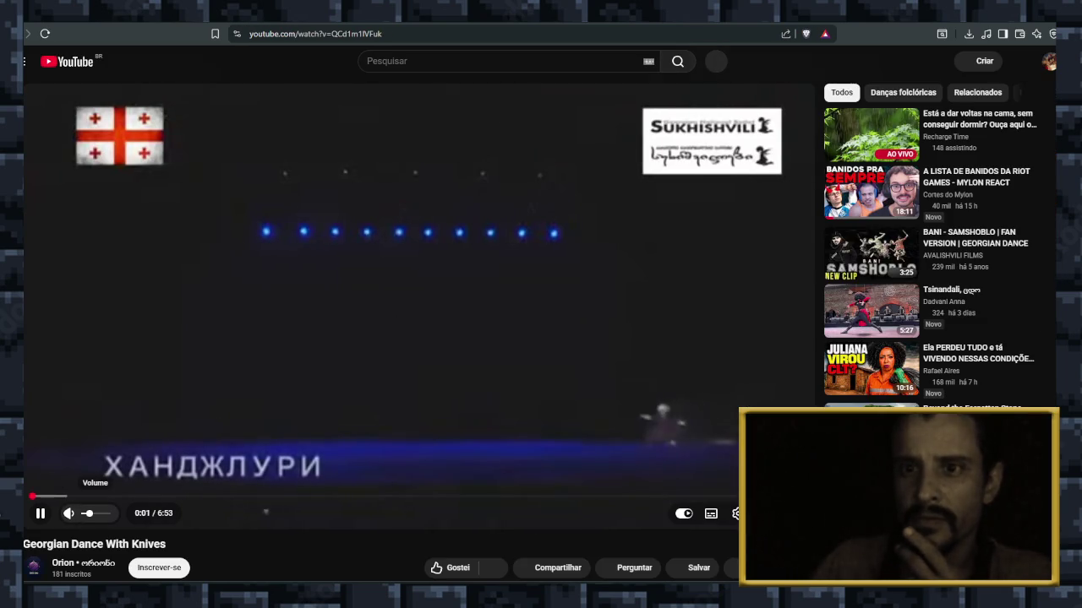
# Skip the Georgian Dance With Knives video to about 1:27, watch, and pause at 5:48.
pyautogui.moveTo(39, 496); pyautogui.dragTo(544, 496)
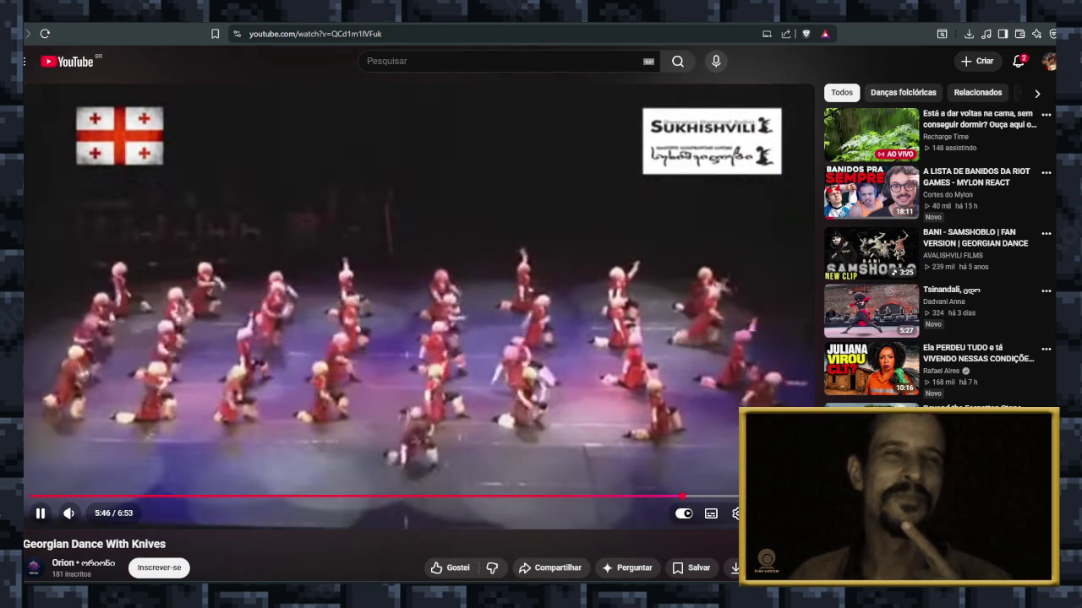
pyautogui.click(40, 513)
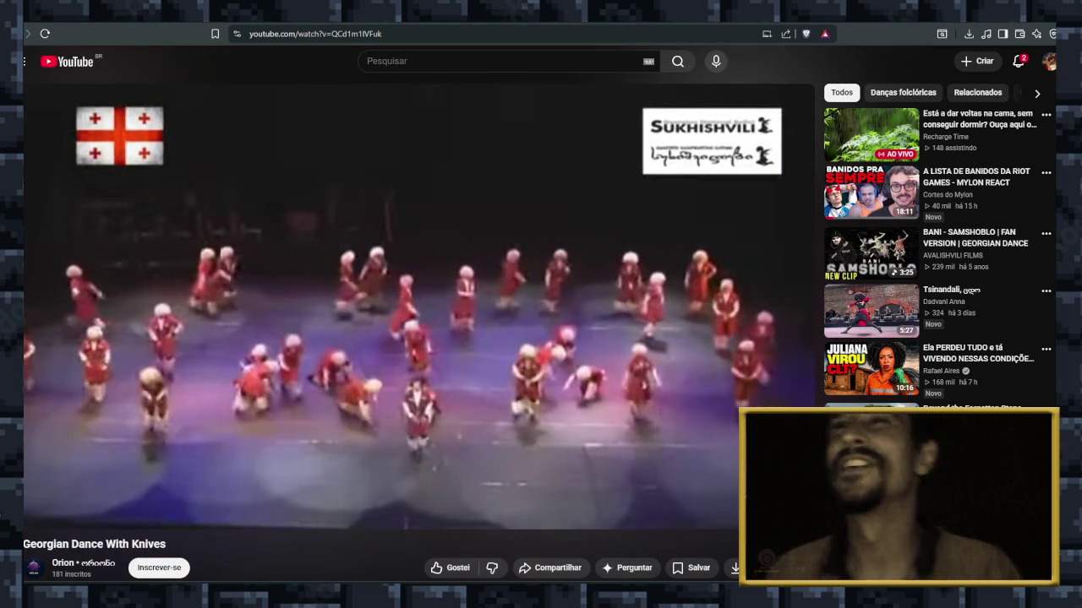
# Replace the Georgian dance video's address with youtube.com to load the YouTube home feed.
pyautogui.moveTo(272, 34); pyautogui.dragTo(383, 34)
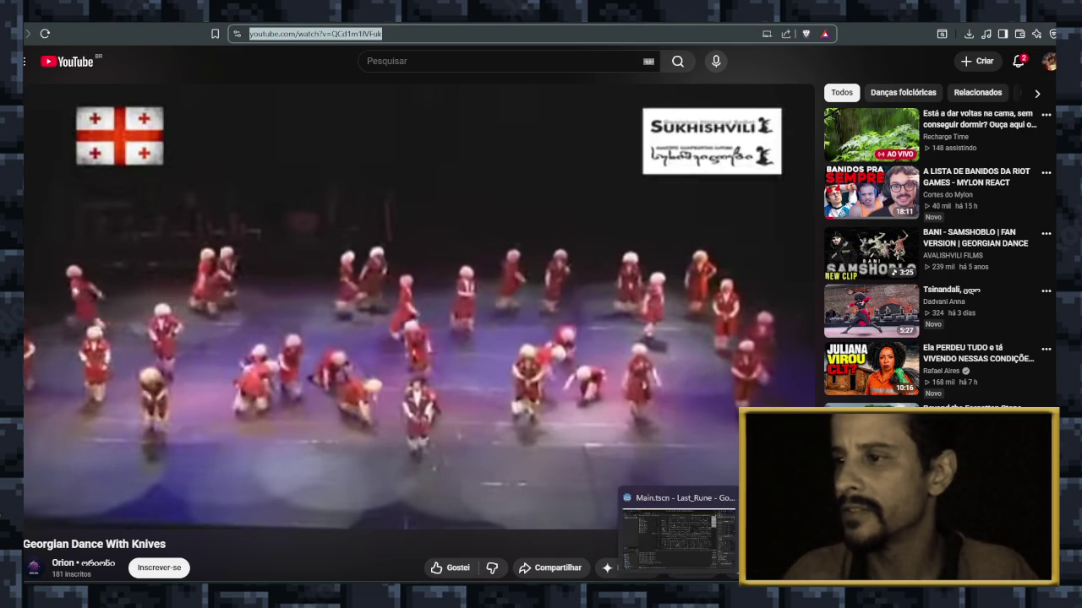
pyautogui.click(764, 513)
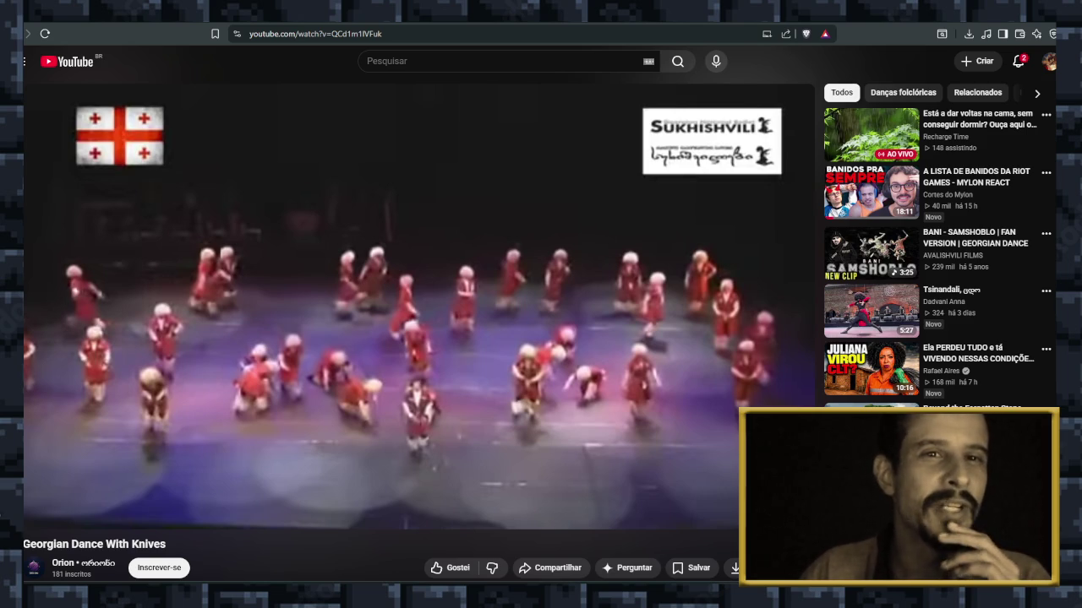
pyautogui.hotkey('ctrl', 'l')
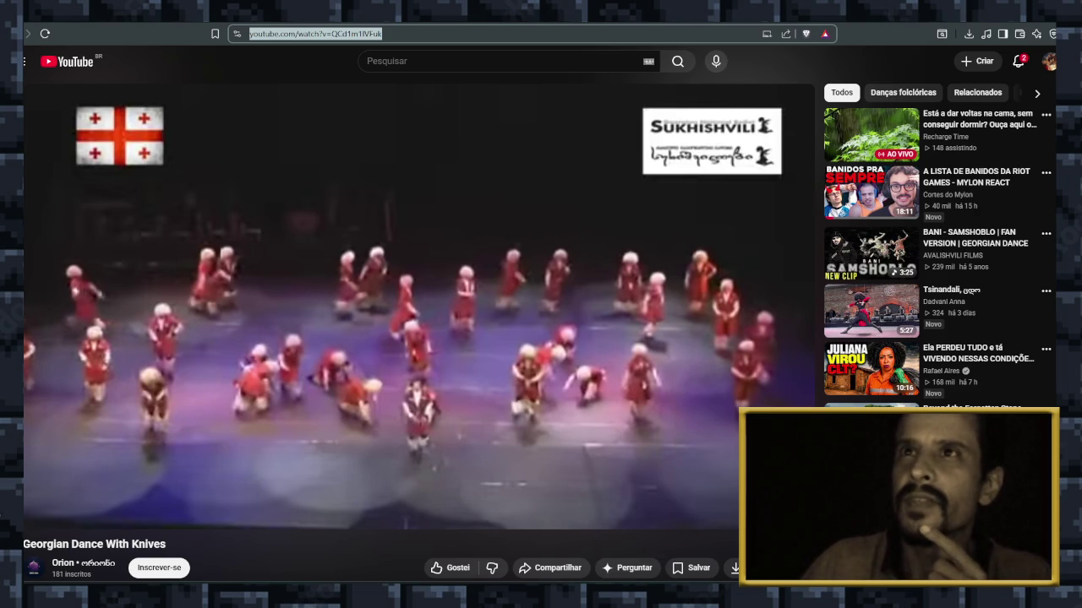
pyautogui.write('youtube.com')
pyautogui.press('Return')
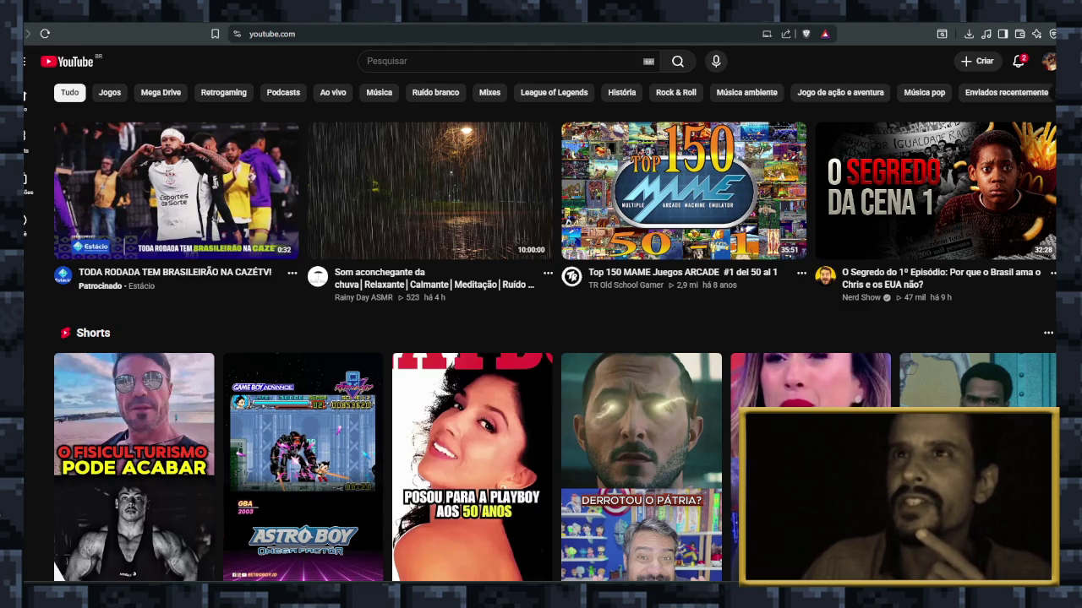
# Go back to the Georgian Dance With Knives watch page, still paused at 5:48.
pyautogui.hotkey('alt', 'Left')
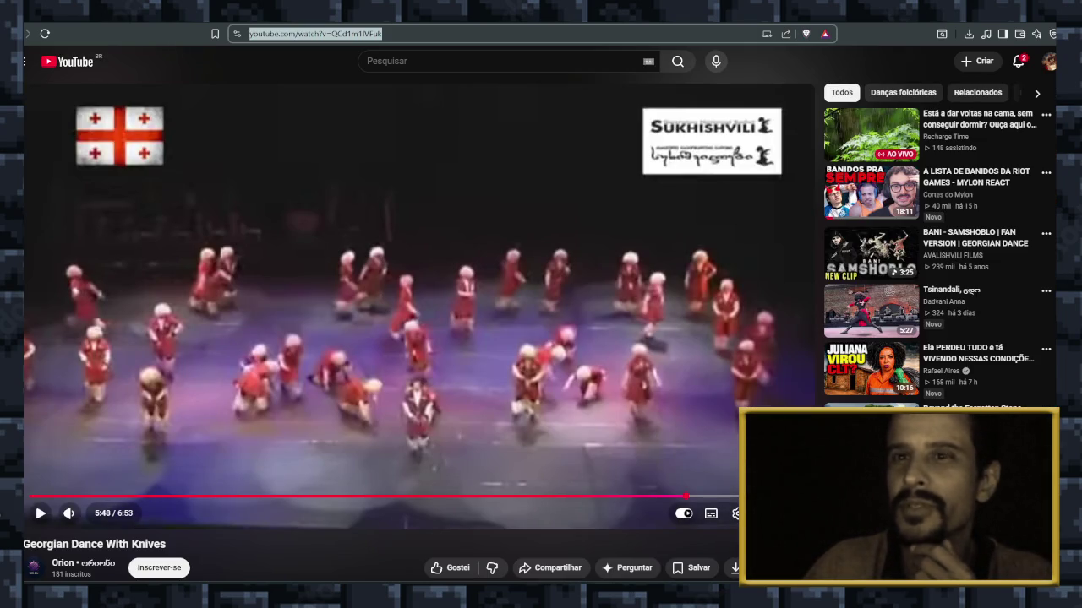
# Skim the dance video's comments, then open the recommended Tsinandali dance video.
pyautogui.scroll(-3, 414, 338)
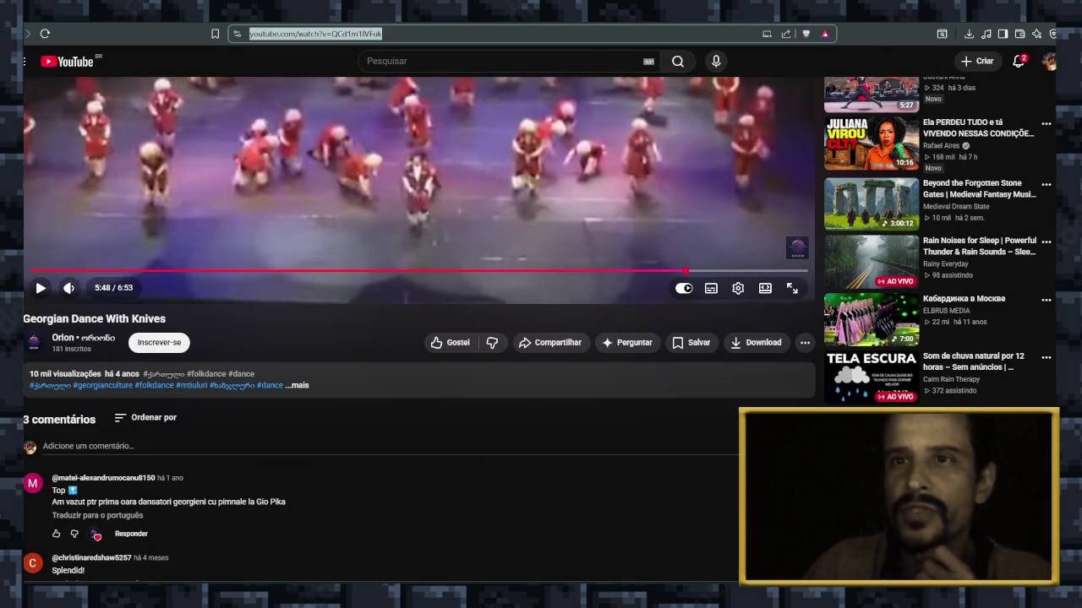
pyautogui.scroll(-3, 35, 389)
pyautogui.scroll(1, 35, 388)
pyautogui.scroll(2, 34, 388)
pyautogui.scroll(2, 35, 389)
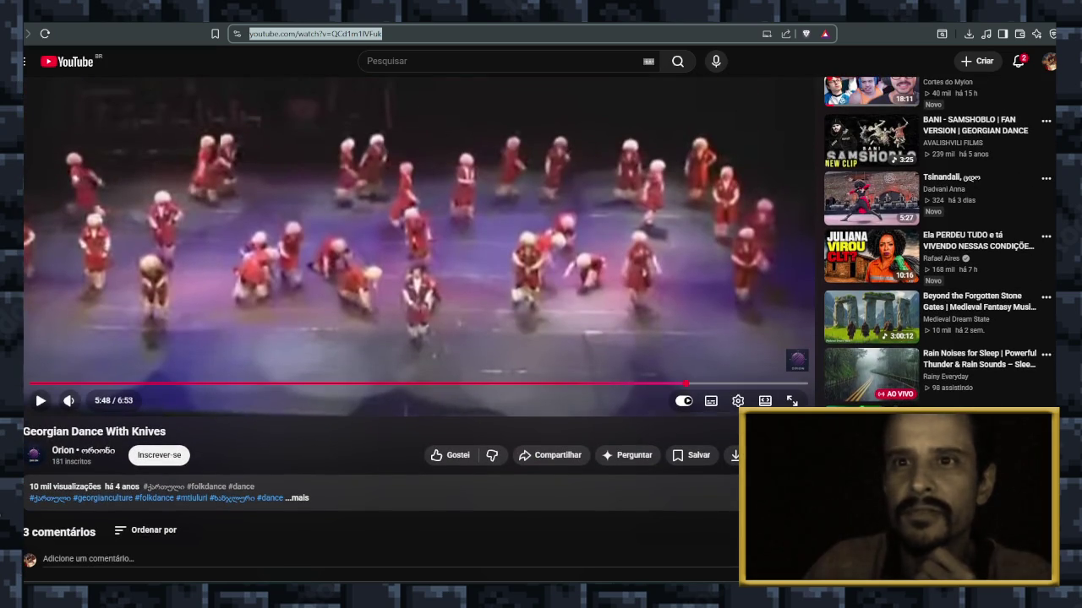
pyautogui.scroll(1, 34, 389)
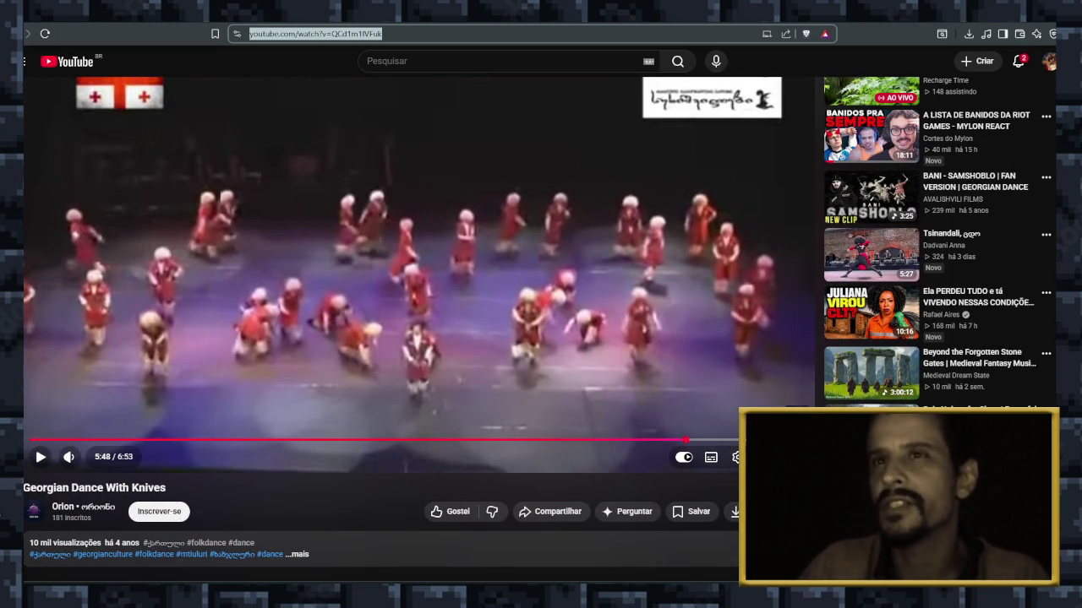
pyautogui.scroll(1, 35, 389)
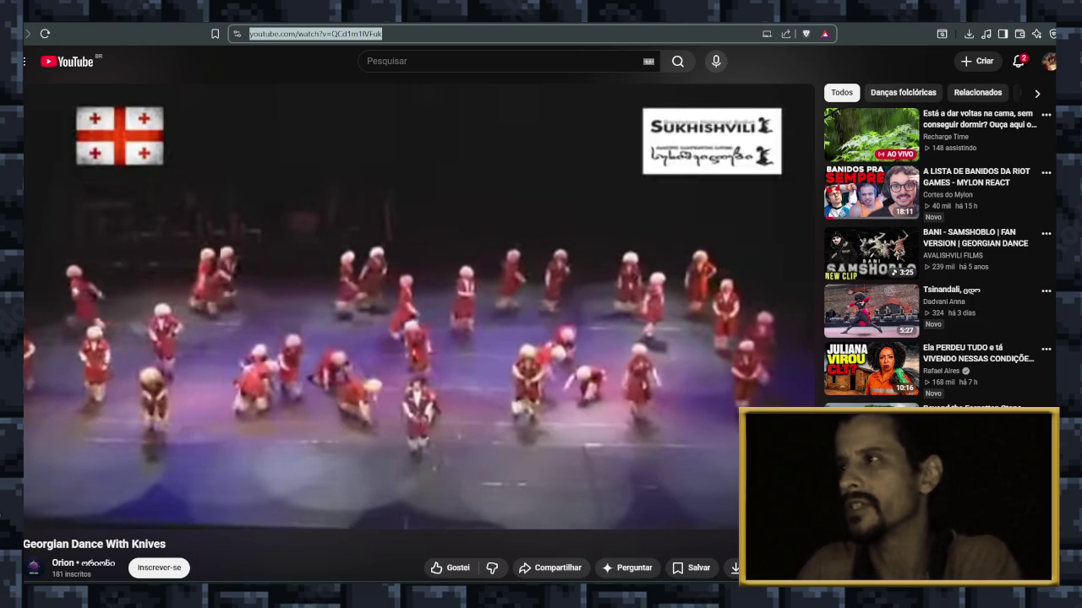
pyautogui.click(870, 310)
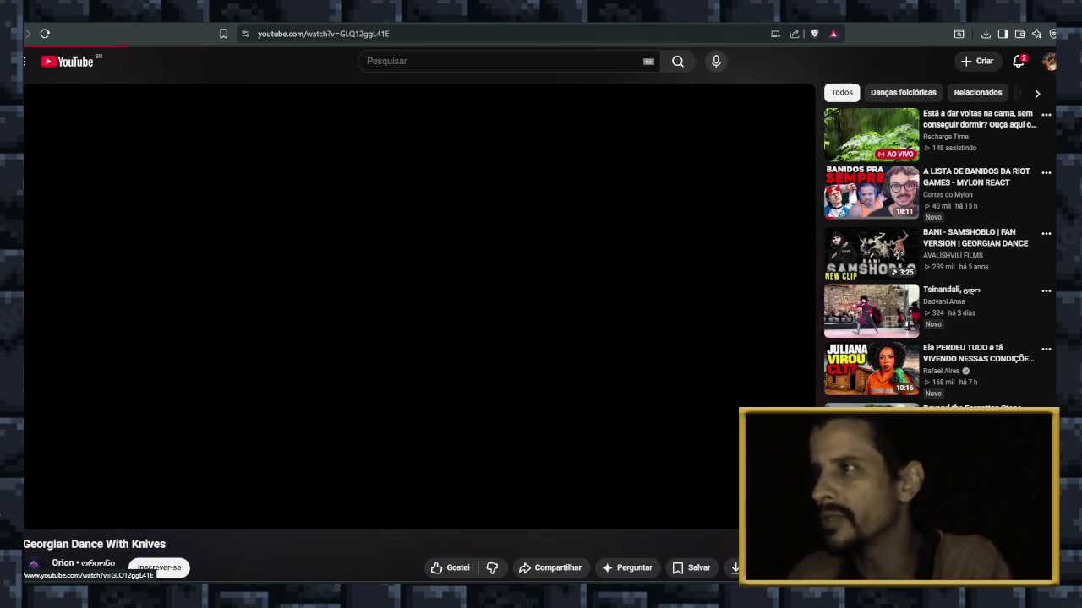